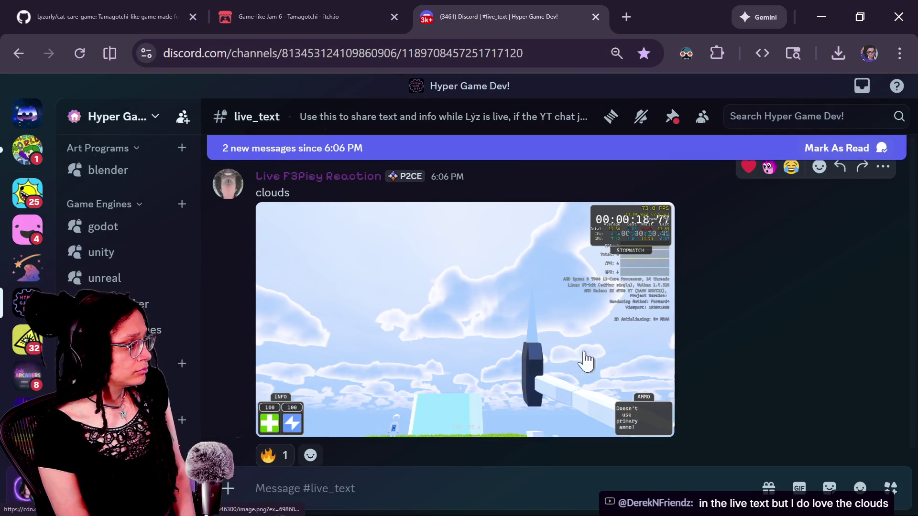
- Enlarge the clouds screenshot, zoom in on the hammer, then close the viewer
{"action": "left_click", "coordinate": [547, 365]}
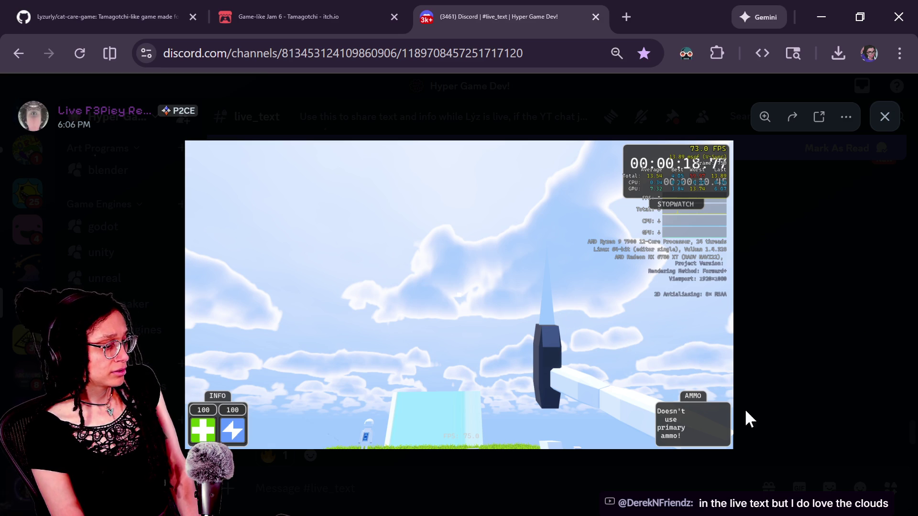
{"action": "left_click", "coordinate": [711, 424]}
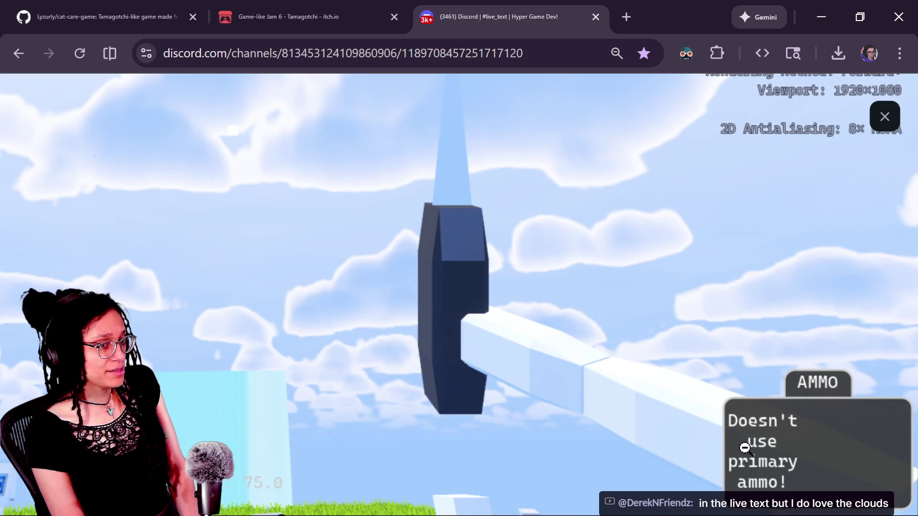
{"action": "left_click", "coordinate": [744, 447]}
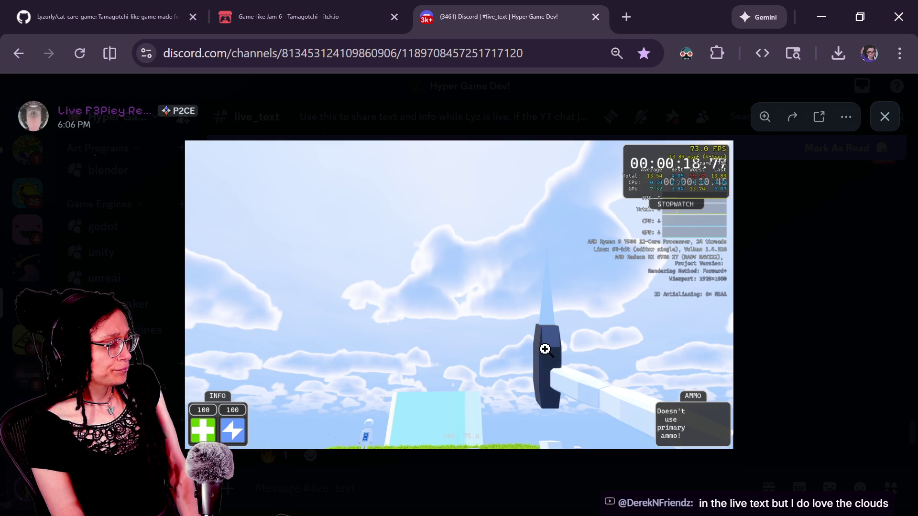
{"action": "left_click", "coordinate": [545, 350]}
{"action": "scroll", "coordinate": [616, 330], "scroll_direction": "down", "scroll_amount": 2}
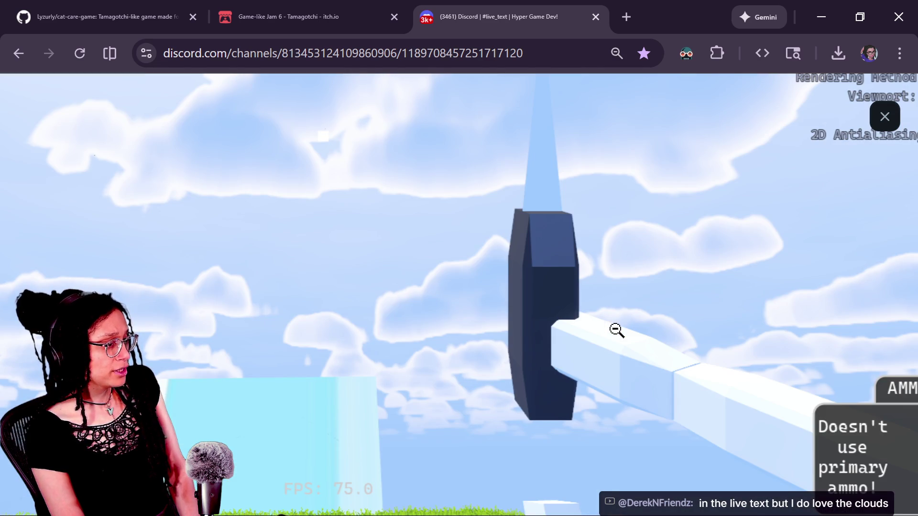
{"action": "left_click", "coordinate": [616, 330]}
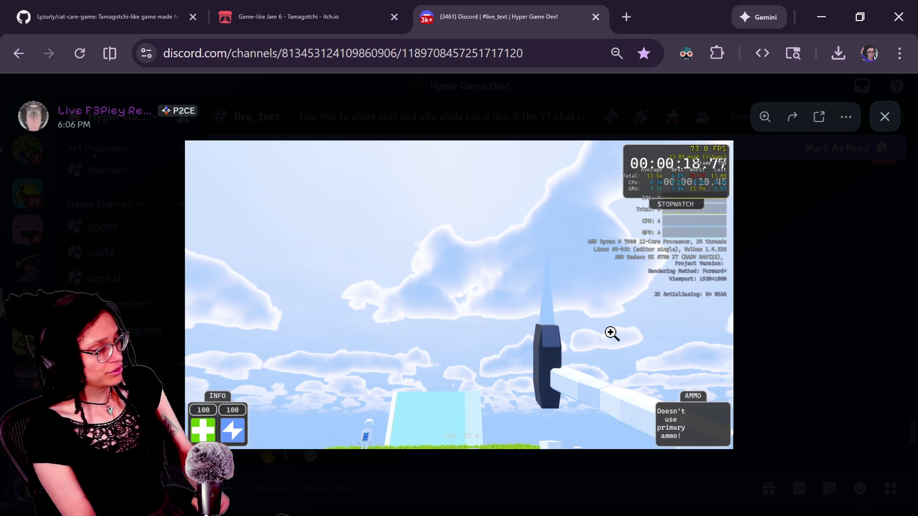
{"action": "left_click", "coordinate": [765, 308]}
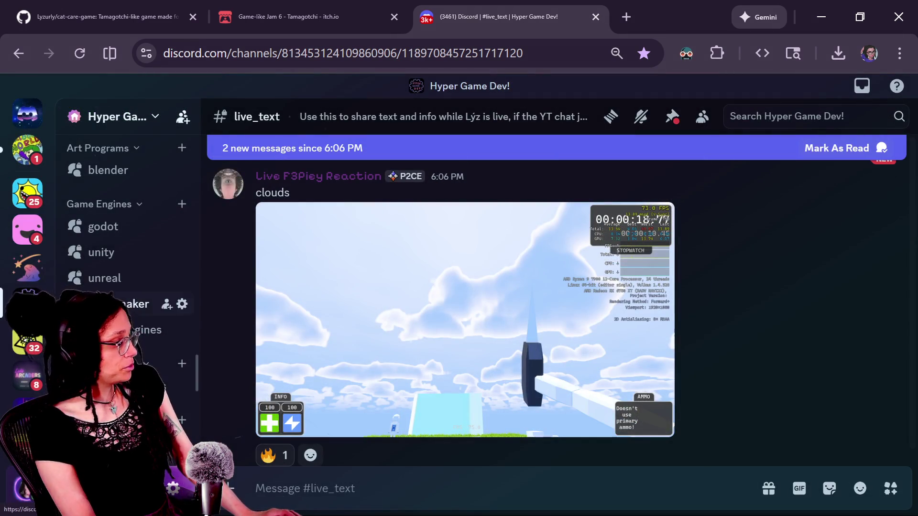
- Add a cloud emoji reaction to the clouds message, searching 'clou'
{"action": "left_click", "coordinate": [311, 455]}
{"action": "type", "text": "clou"}
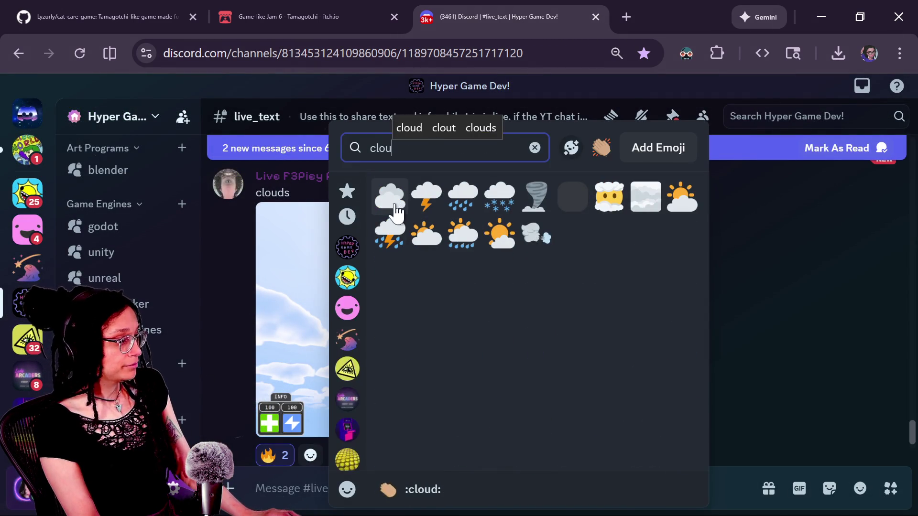
{"action": "left_click", "coordinate": [395, 205]}
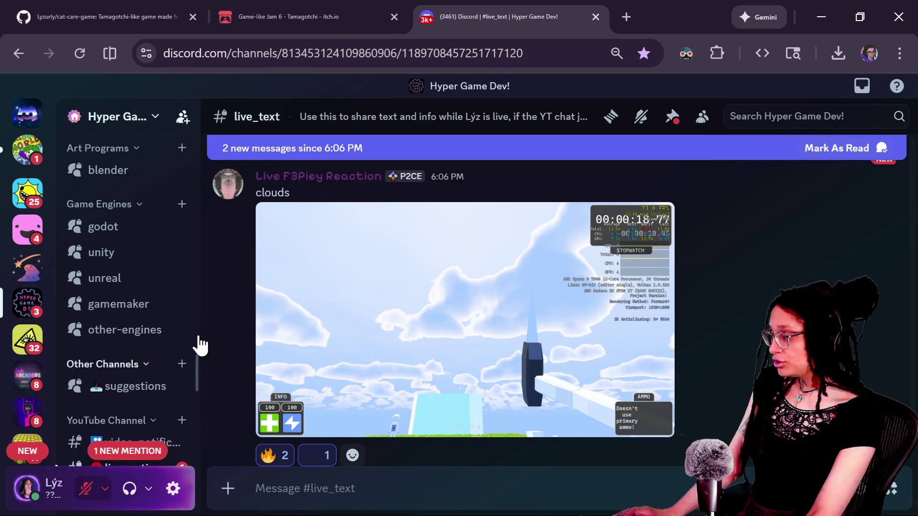
{"action": "scroll", "coordinate": [197, 344], "scroll_direction": "up", "scroll_amount": 10}
{"action": "scroll", "coordinate": [180, 306], "scroll_direction": "down", "scroll_amount": 10}
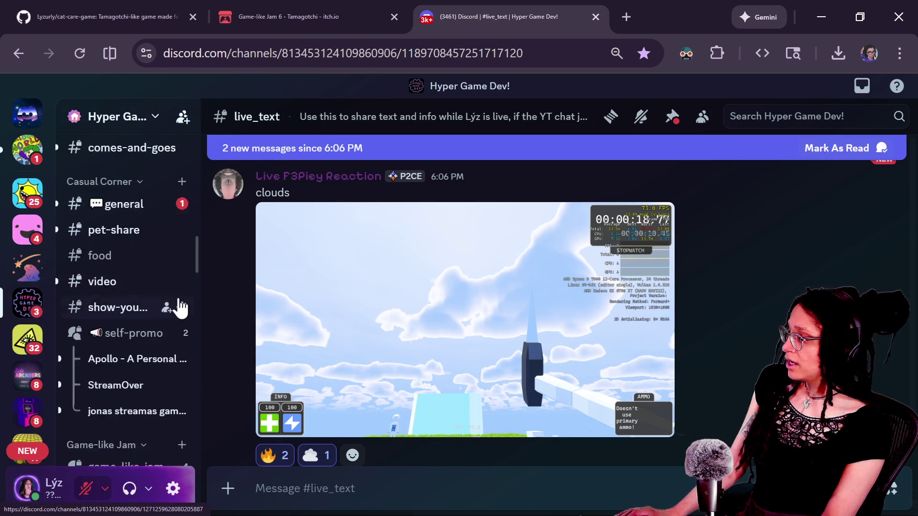
- Go through the game-like-jam forum to the games-by-you forum
{"action": "mouse_move", "coordinate": [180, 303]}
{"action": "left_click", "coordinate": [124, 218]}
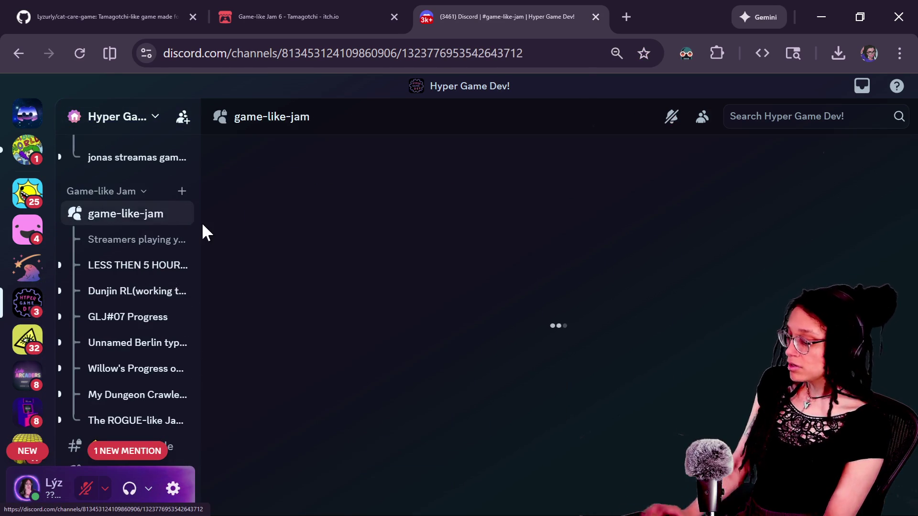
{"action": "scroll", "coordinate": [560, 431], "scroll_direction": "down", "scroll_amount": 4}
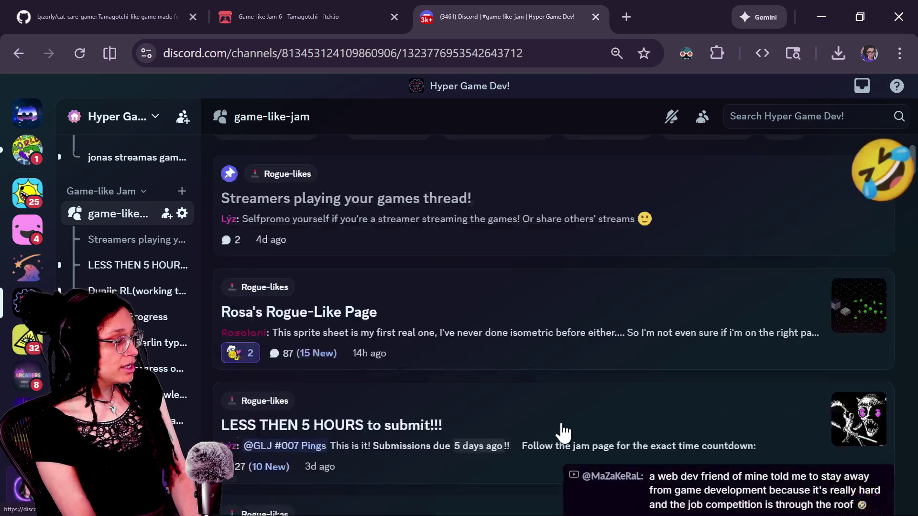
{"action": "scroll", "coordinate": [560, 430], "scroll_direction": "up", "scroll_amount": 4}
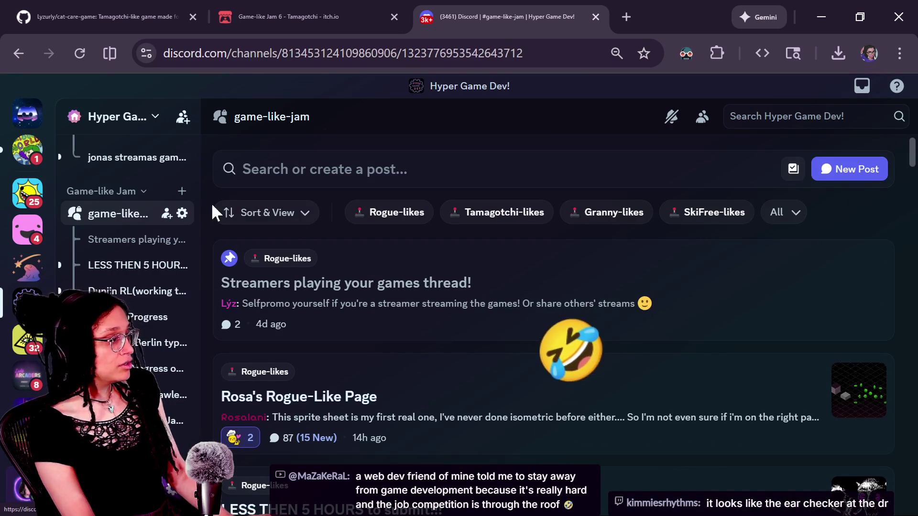
{"action": "scroll", "coordinate": [143, 320], "scroll_direction": "down", "scroll_amount": 8}
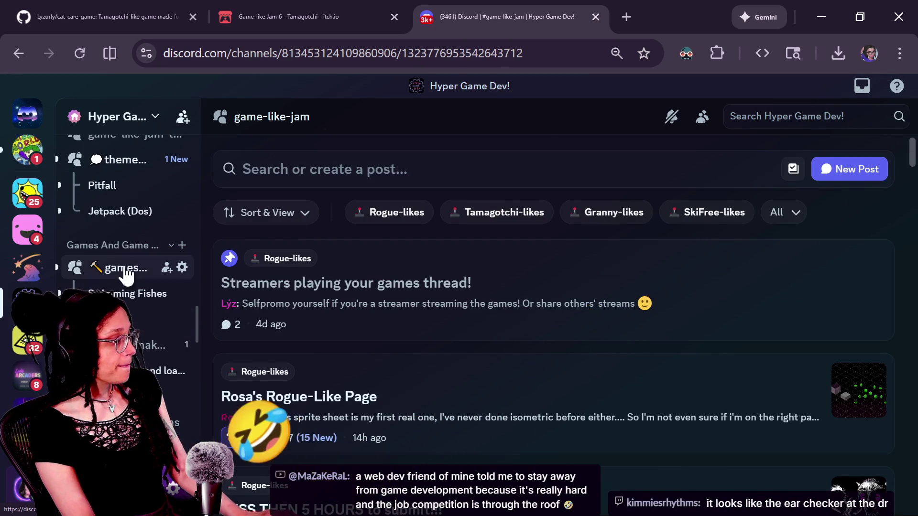
{"action": "left_click", "coordinate": [153, 269]}
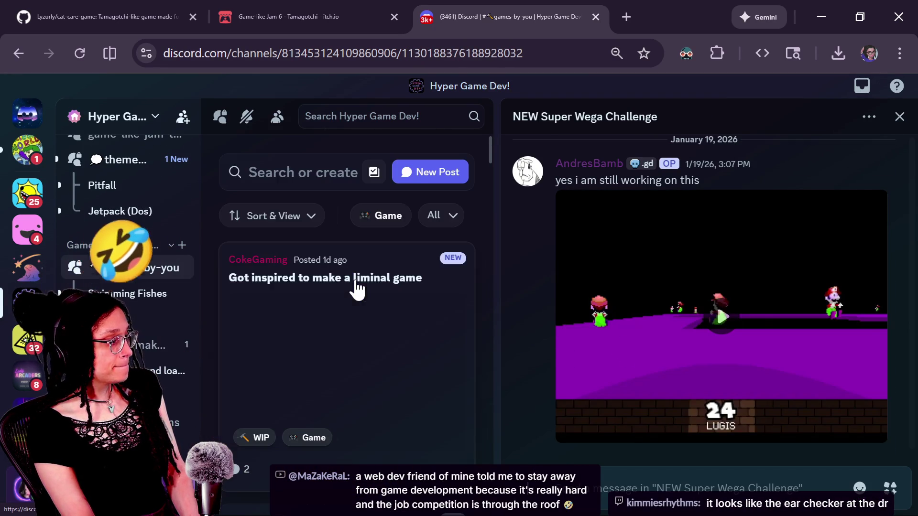
- Open the 'Got inspired to make a liminal game' thread and play its video
{"action": "left_click", "coordinate": [407, 334]}
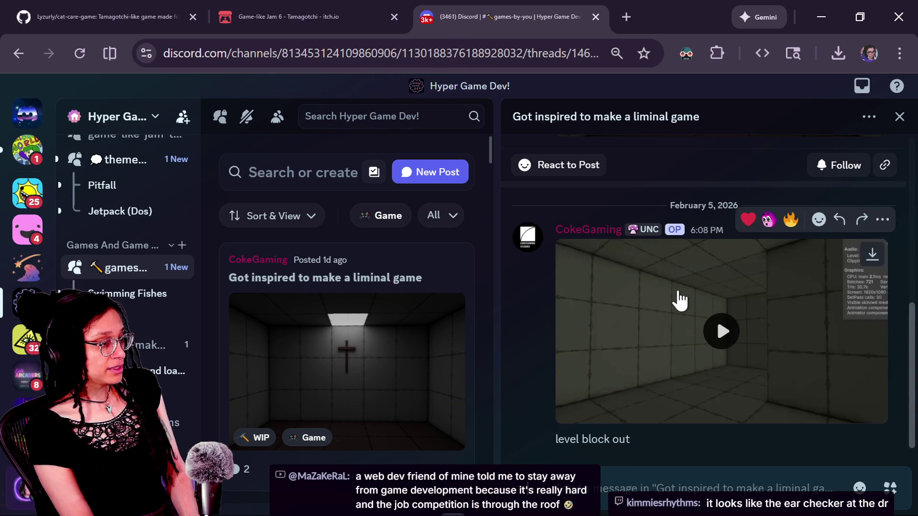
{"action": "scroll", "coordinate": [675, 301], "scroll_direction": "up", "scroll_amount": 5}
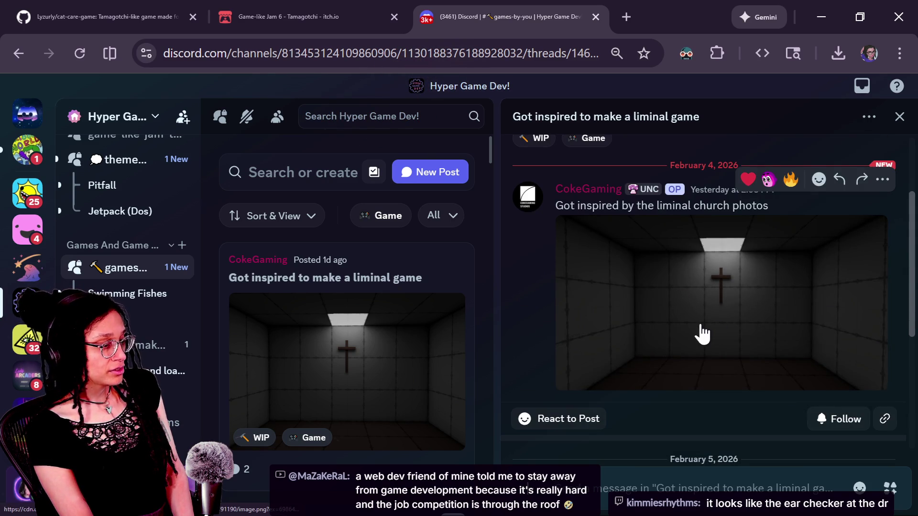
{"action": "scroll", "coordinate": [702, 335], "scroll_direction": "down", "scroll_amount": 5}
{"action": "left_click", "coordinate": [701, 328]}
{"action": "mouse_move", "coordinate": [837, 411]}
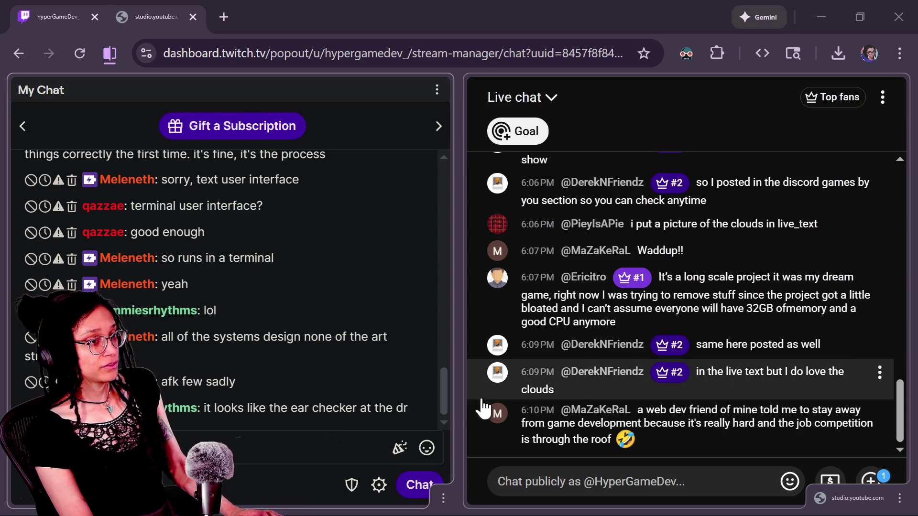
- Switch from the Twitch chat popout to the Chrome window and open a new tab
{"action": "mouse_move", "coordinate": [588, 396]}
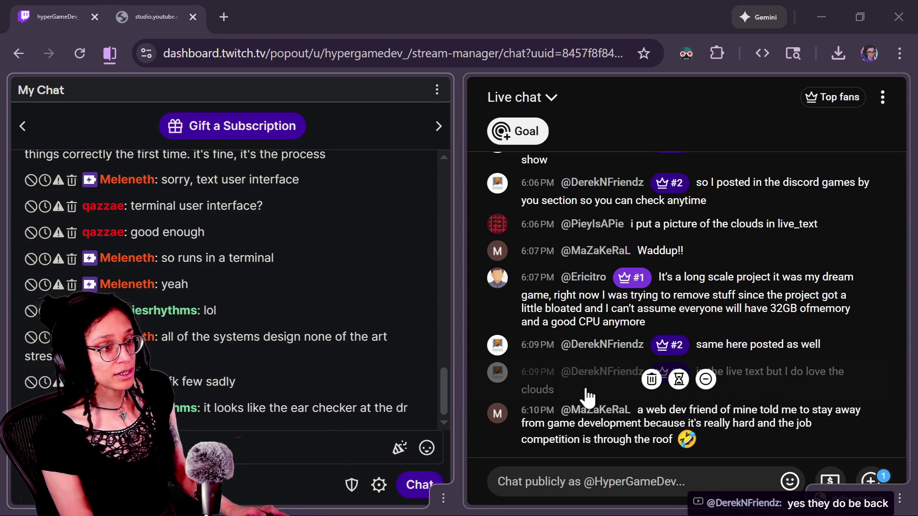
{"action": "key", "text": "alt+Tab"}
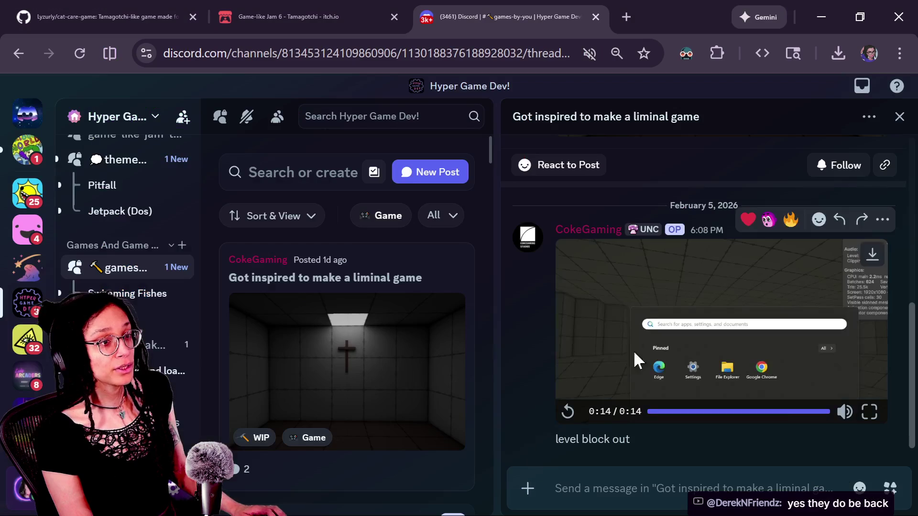
{"action": "left_click", "coordinate": [632, 16]}
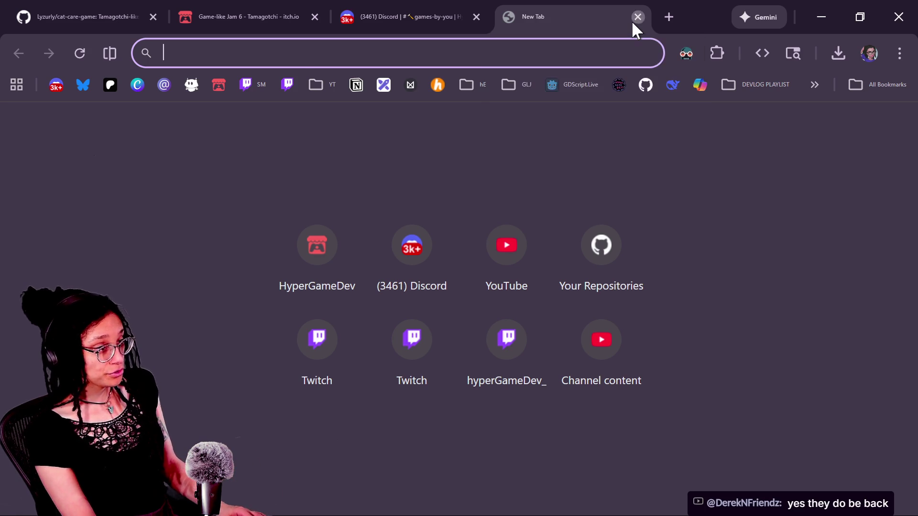
- Replace the extra tab with a new one and run the pasted Kiss: Psycho Circus search
{"action": "left_click", "coordinate": [634, 20]}
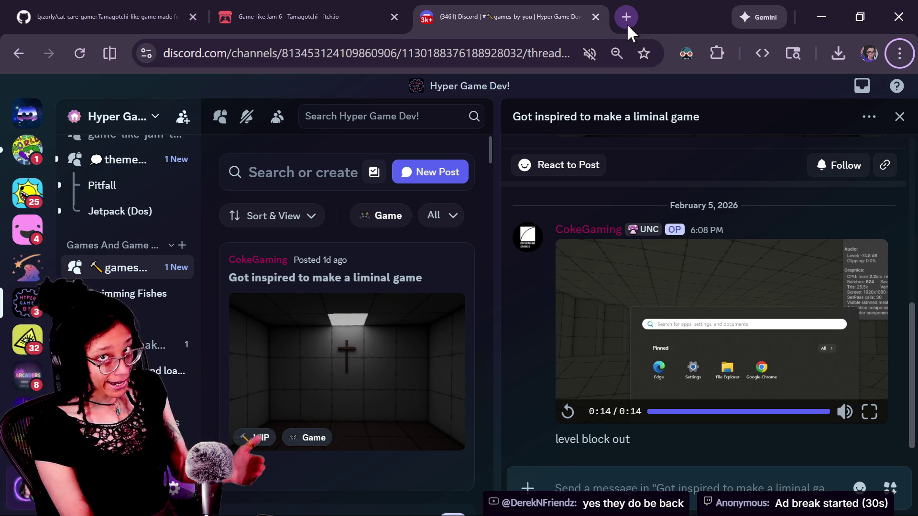
{"action": "left_click", "coordinate": [627, 23]}
{"action": "type", "text": "ps"}
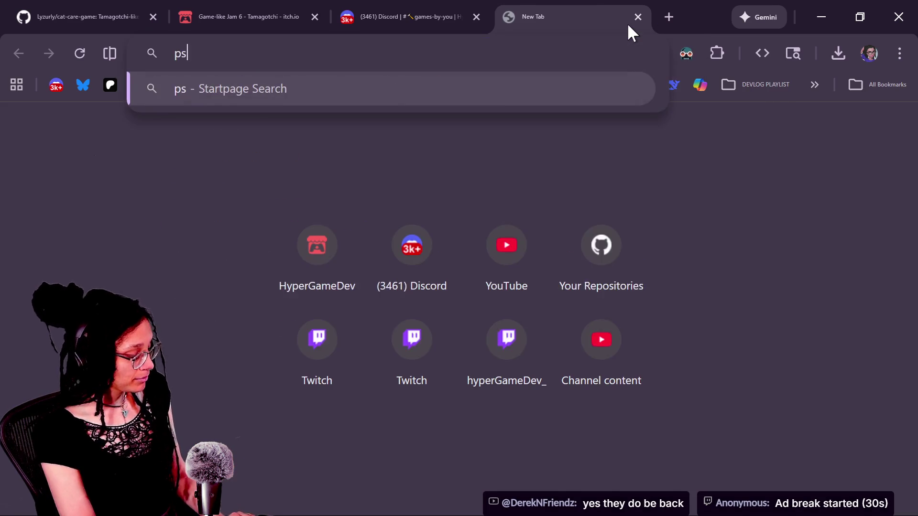
{"action": "key", "text": "BackSpace"}
{"action": "key", "text": "BackSpace"}
{"action": "type", "text": "Kiss: Psycho Circus - The Nightmare Child"}
{"action": "key", "text": "Return"}
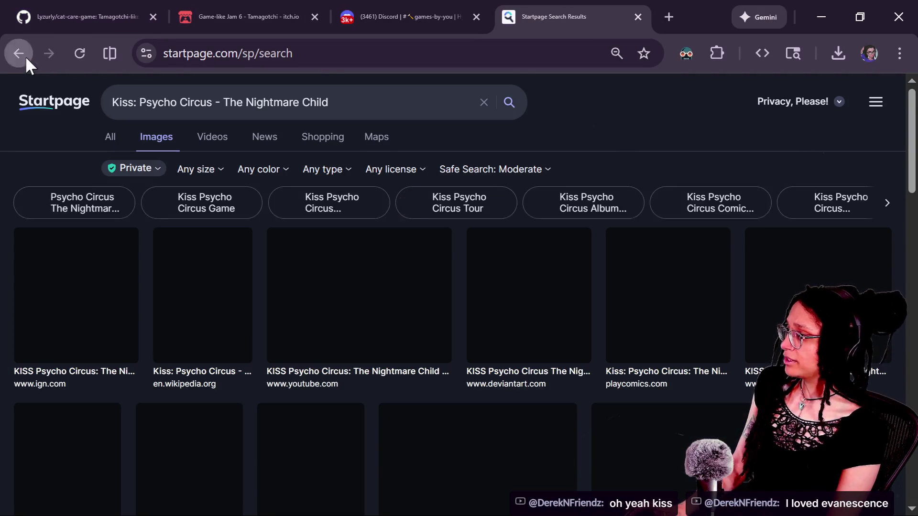
- Add 'gameplay' to the query under All results and open the first YouTube gameplay result
{"action": "left_click", "coordinate": [20, 53]}
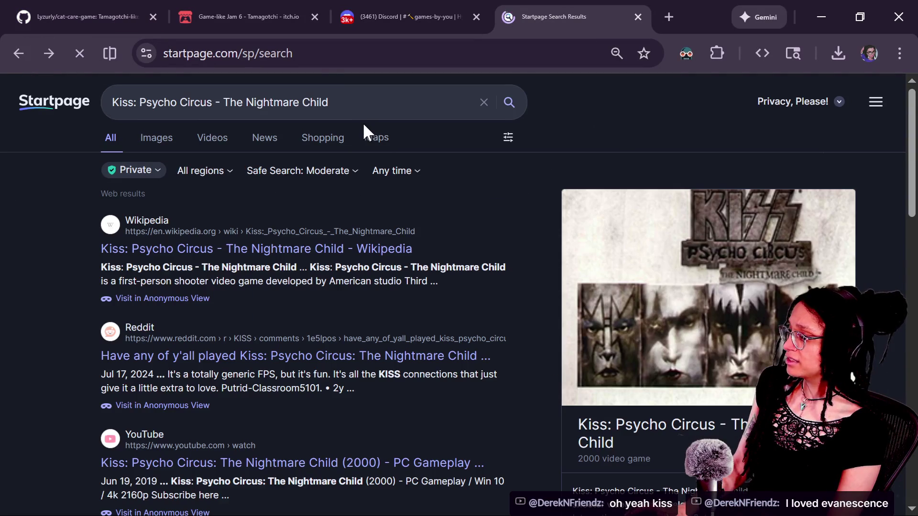
{"action": "left_click", "coordinate": [359, 98]}
{"action": "type", "text": "gameplay"}
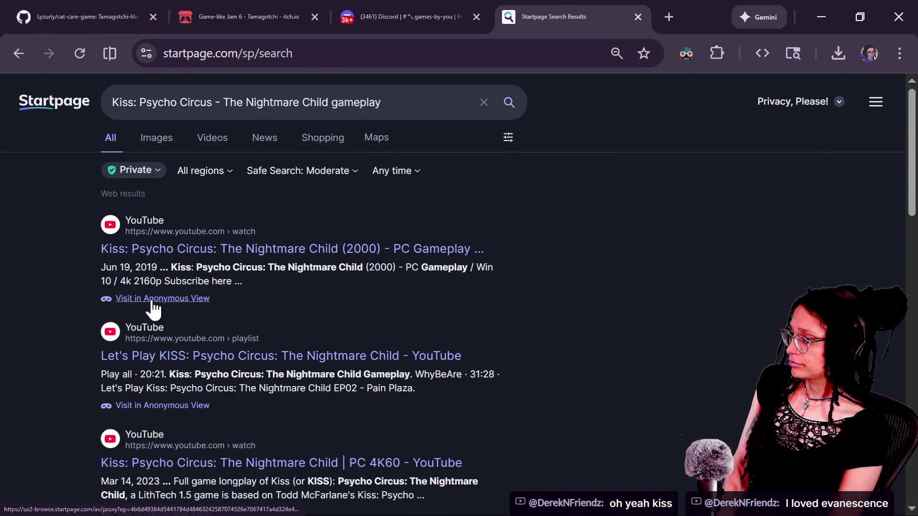
{"action": "left_click", "coordinate": [178, 250]}
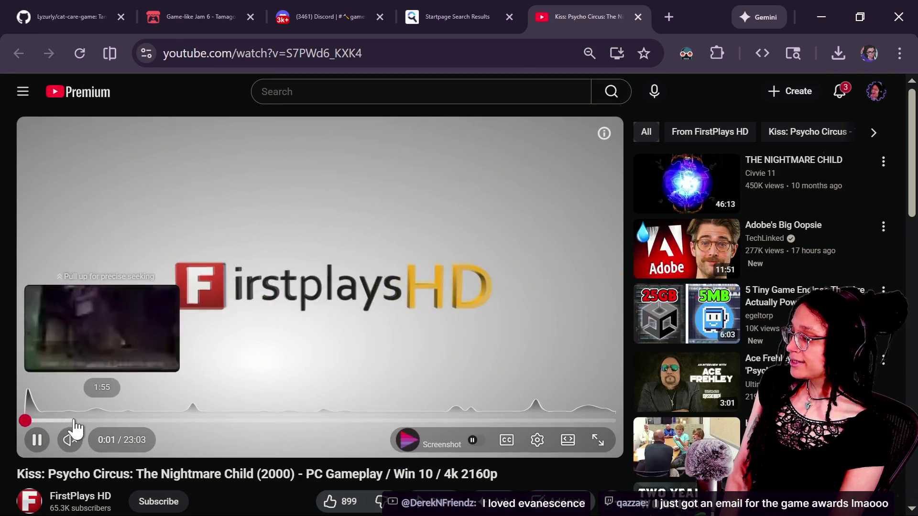
- Skip the gameplay video ahead from 1:55 through 7:11 to about 11:38
{"action": "left_click", "coordinate": [73, 420]}
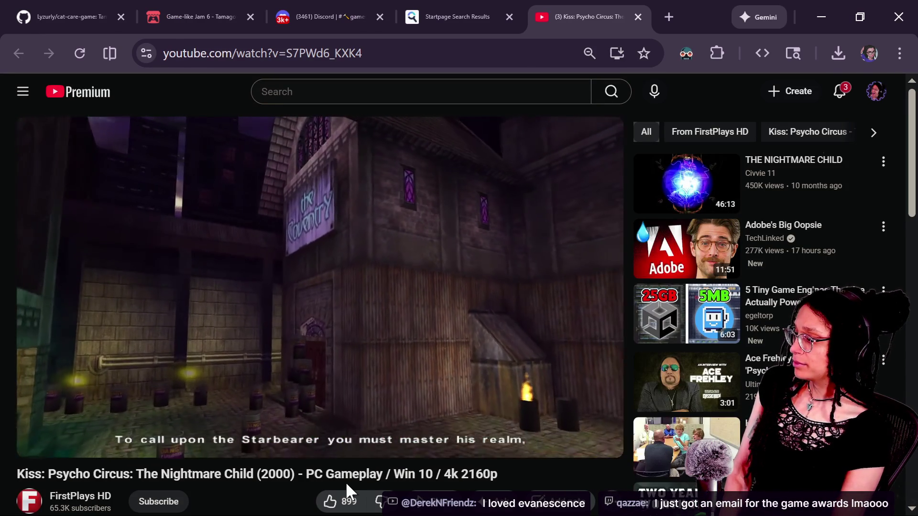
{"action": "key", "text": "Right"}
{"action": "key", "text": "Right"}
{"action": "key", "text": "Right"}
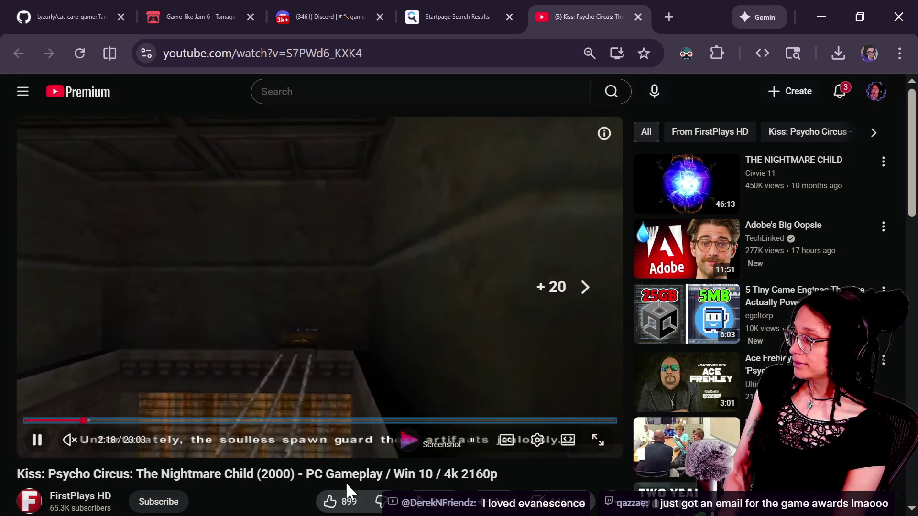
{"action": "key", "text": "Right"}
{"action": "key", "text": "Right"}
{"action": "key", "text": "Right"}
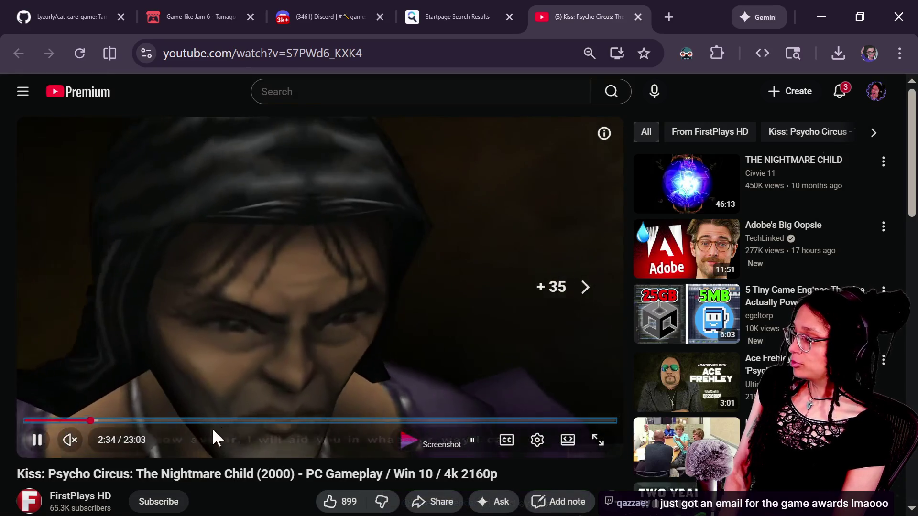
{"action": "left_click_drag", "start_coordinate": [211, 421], "coordinate": [210, 422]}
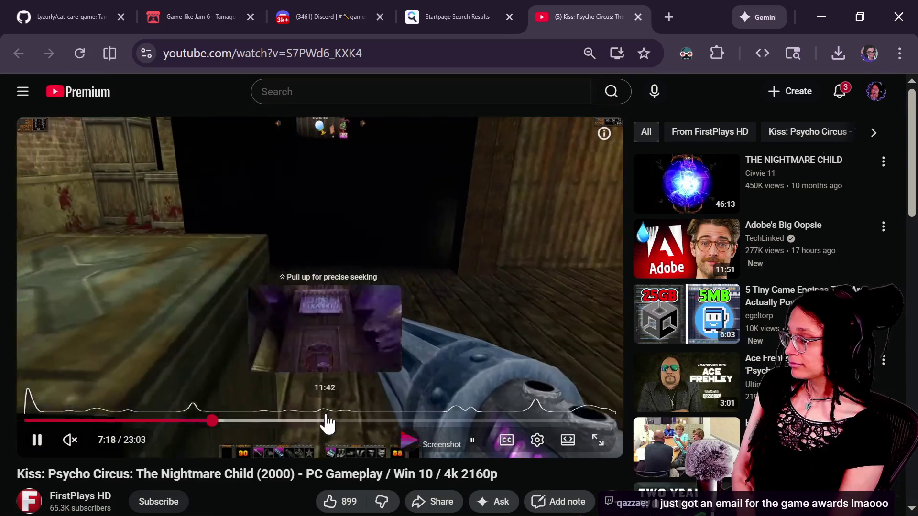
{"action": "left_click", "coordinate": [326, 421]}
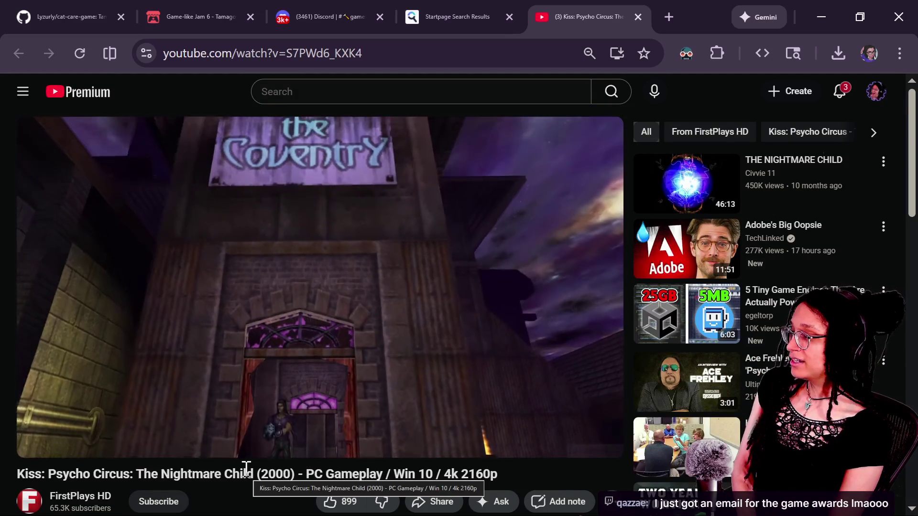
- Scrub the video further ahead to about 13:50, then around 16:42
{"action": "scroll", "coordinate": [206, 473], "scroll_direction": "down", "scroll_amount": 4}
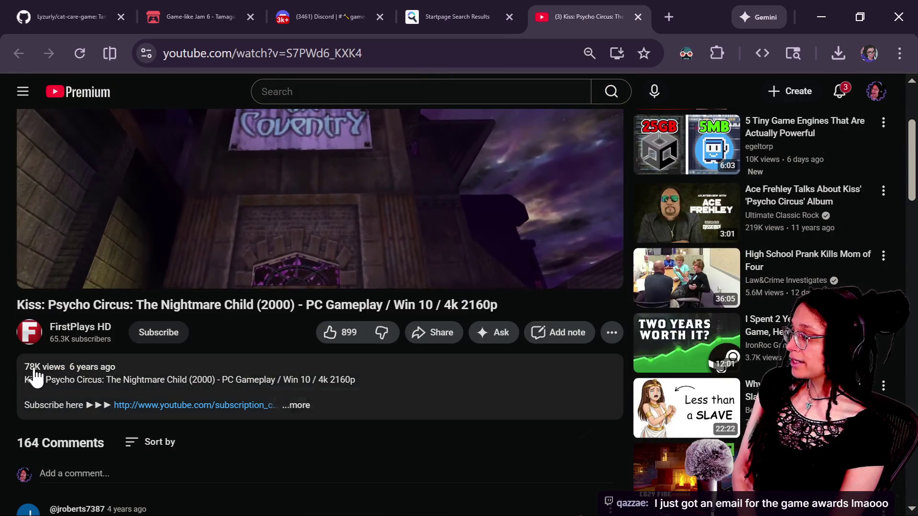
{"action": "scroll", "coordinate": [229, 385], "scroll_direction": "up", "scroll_amount": 4}
{"action": "key", "text": "Right"}
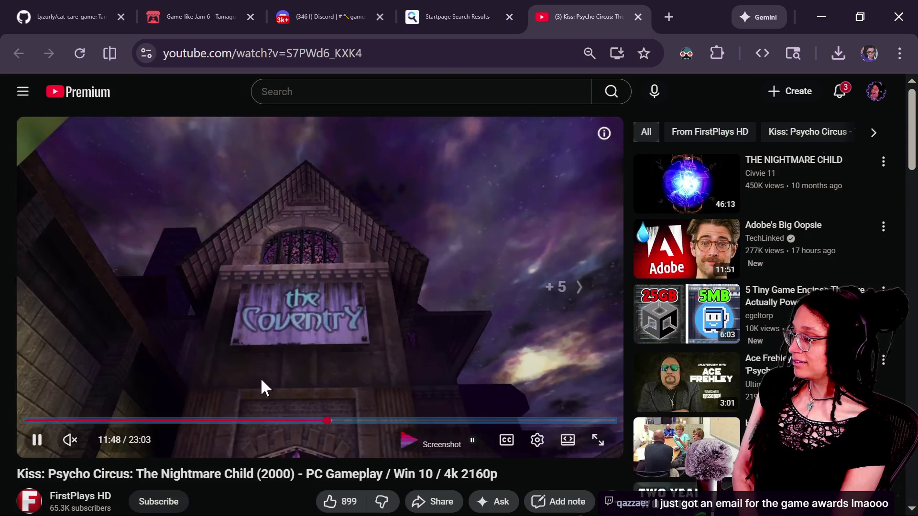
{"action": "left_click_drag", "start_coordinate": [378, 421], "coordinate": [381, 421]}
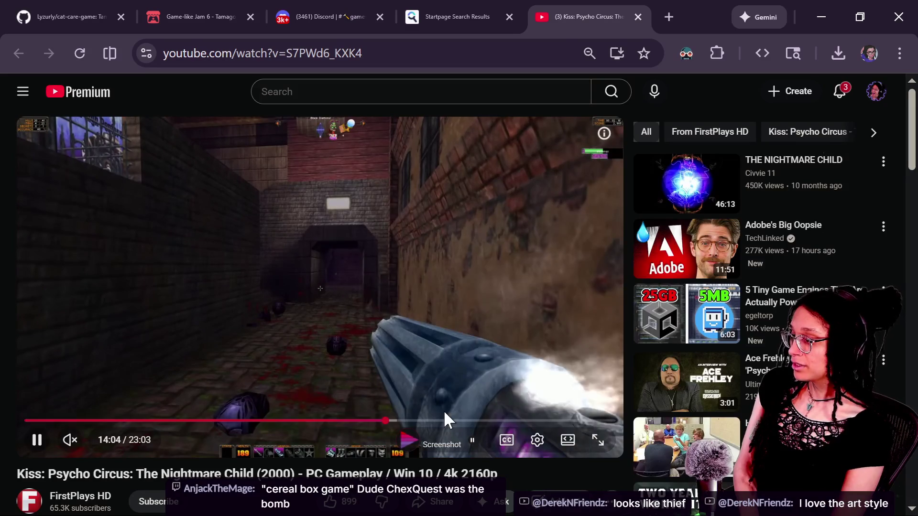
{"action": "left_click", "coordinate": [453, 420]}
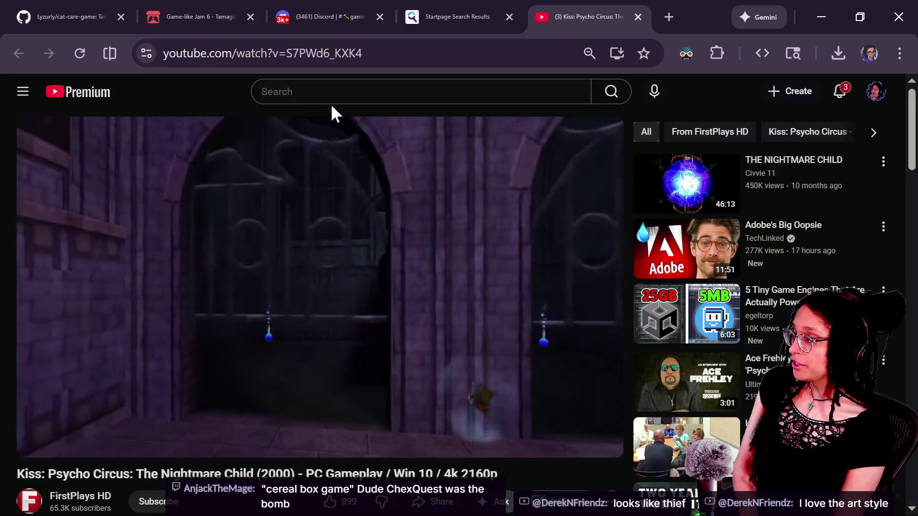
{"action": "left_click", "coordinate": [329, 94]}
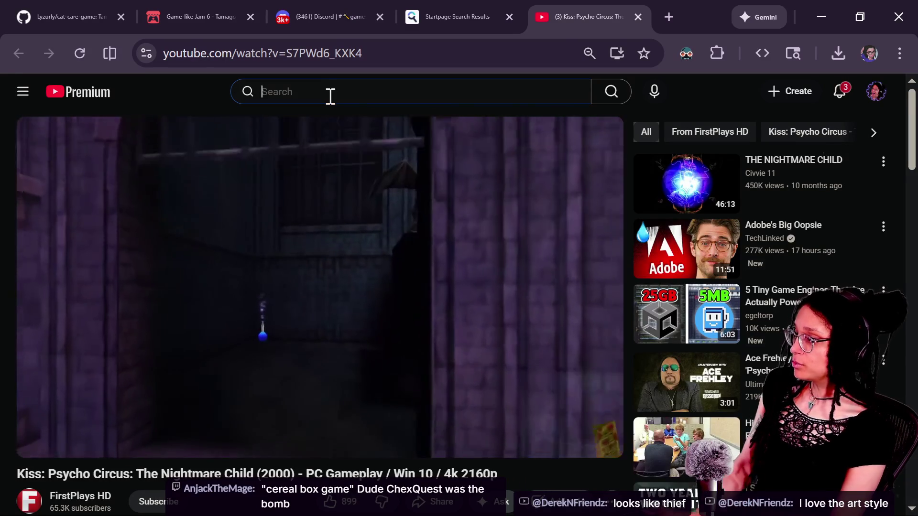
- Search YouTube for 'no one lives forever gameplay' and open the full game walkthrough
{"action": "type", "text": "no"}
{"action": "key", "text": "BackSpace"}
{"action": "key", "text": "BackSpace"}
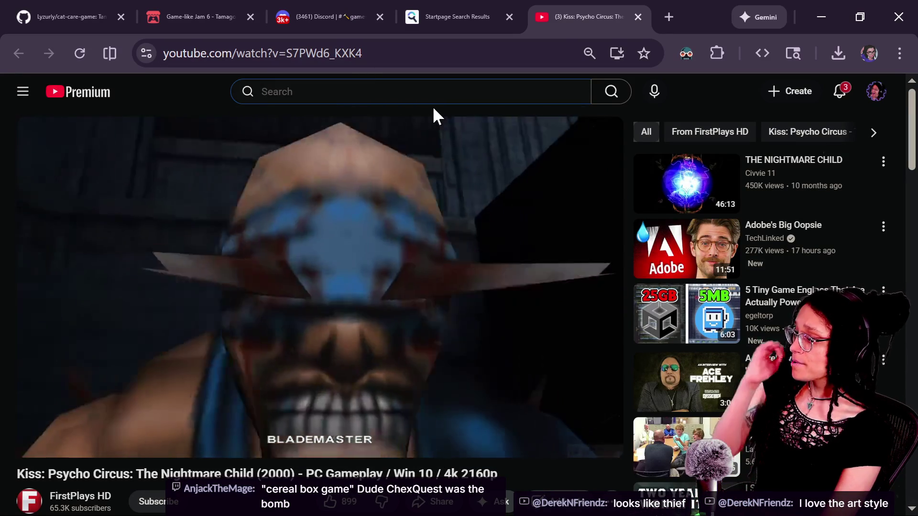
{"action": "type", "text": "nolf"}
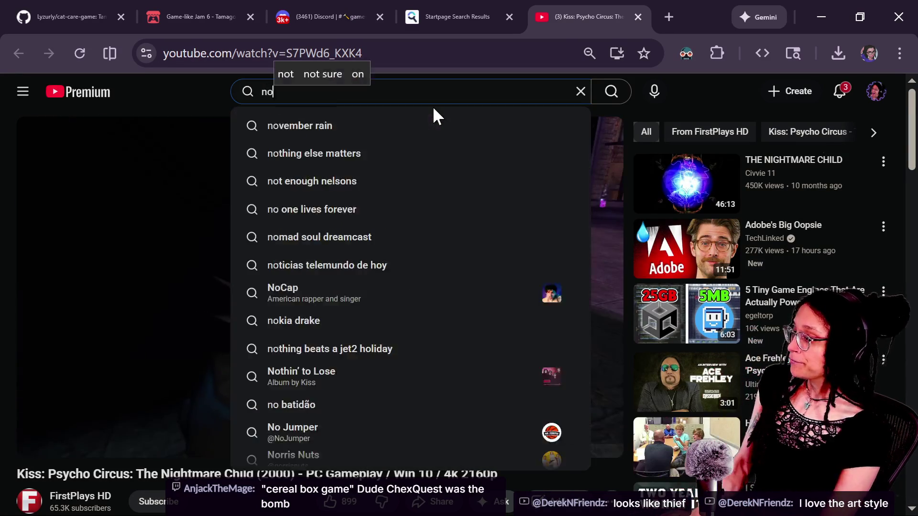
{"action": "key", "text": "BackSpace"}
{"action": "key", "text": "BackSpace"}
{"action": "key", "text": "BackSpace"}
{"action": "type", "text": "o one lives "}
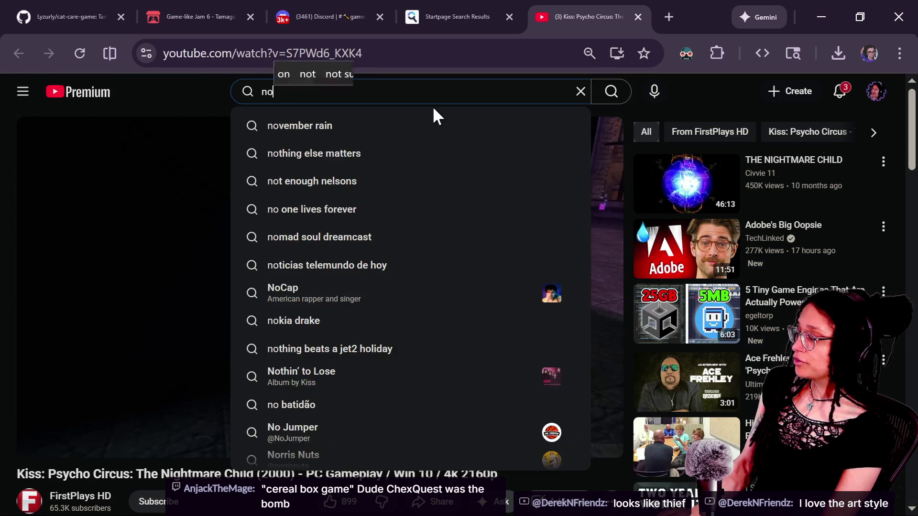
{"action": "type", "text": "forever "}
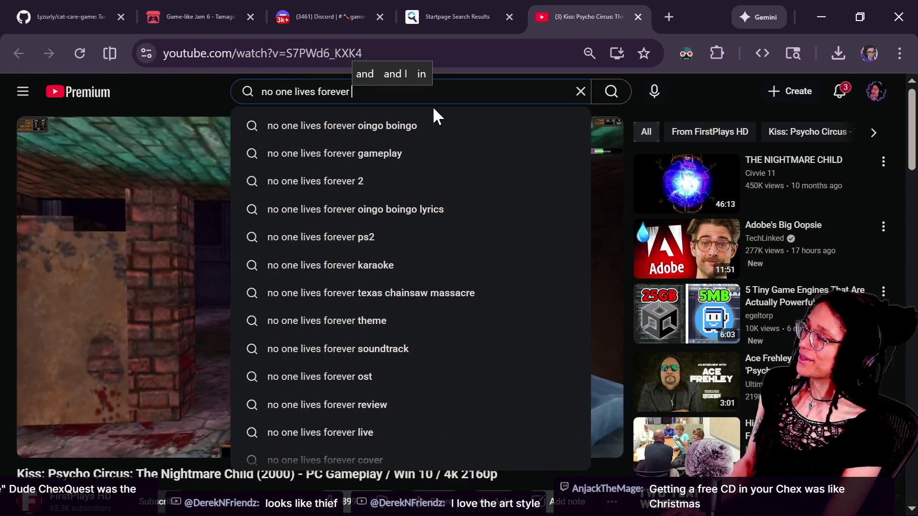
{"action": "type", "text": "gamp"}
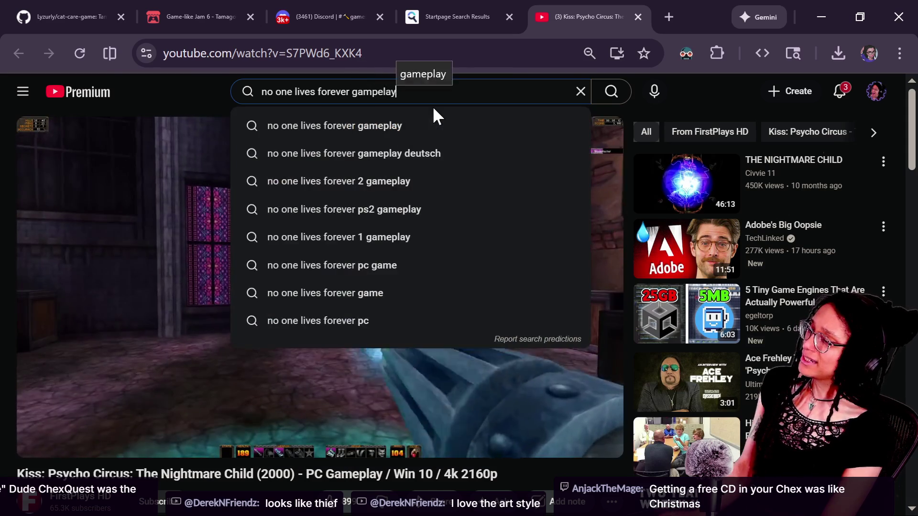
{"action": "key", "text": "BackSpace"}
{"action": "type", "text": "emplay"}
{"action": "key", "text": "Return"}
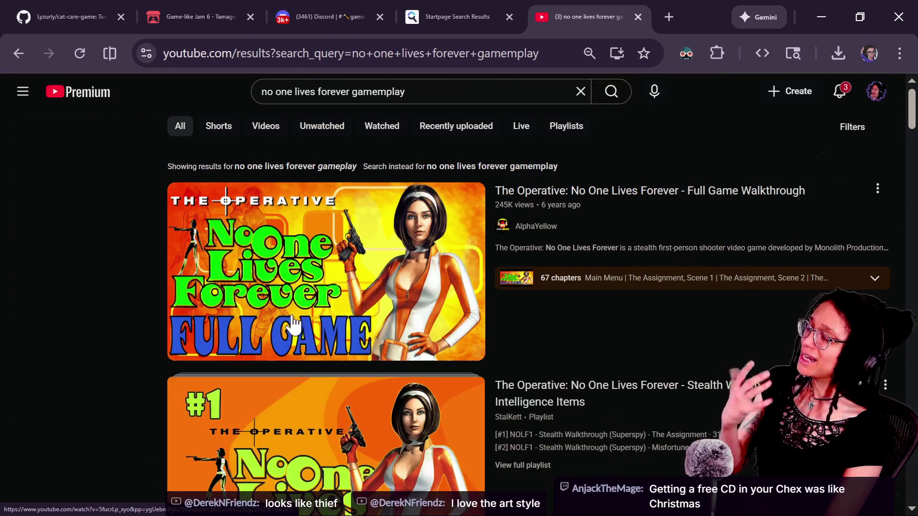
{"action": "left_click", "coordinate": [297, 321]}
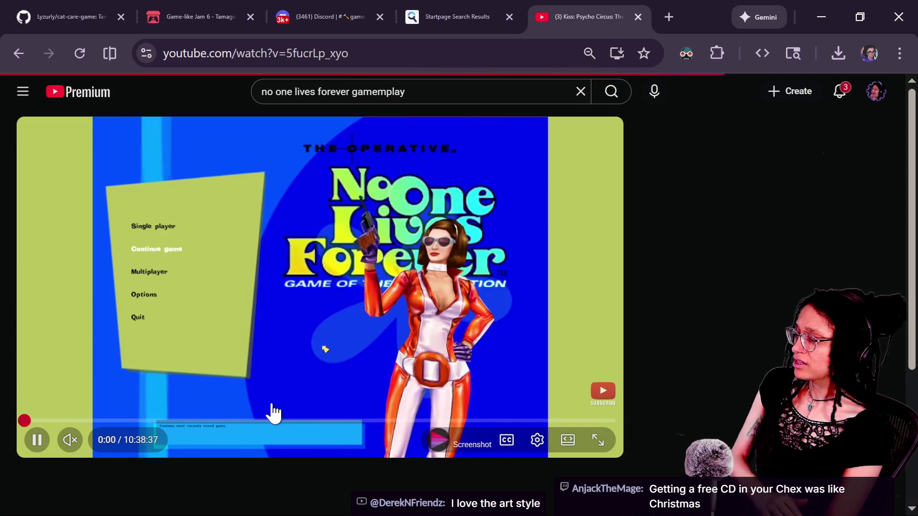
- Jump the walkthrough to about 5:19, pop it into picture-in-picture, and switch to chat
{"action": "key", "text": "Right"}
{"action": "key", "text": "Right"}
{"action": "key", "text": "Right"}
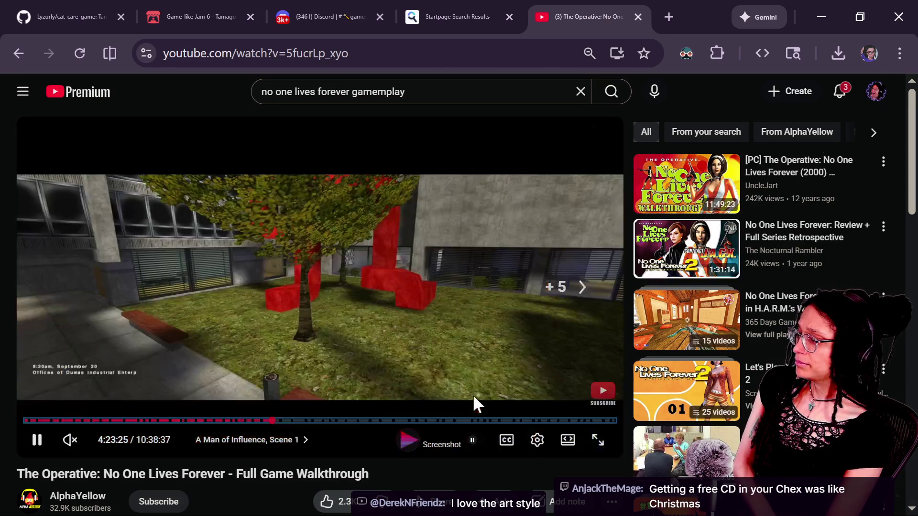
{"action": "left_click", "coordinate": [321, 421]}
{"action": "key", "text": "Right"}
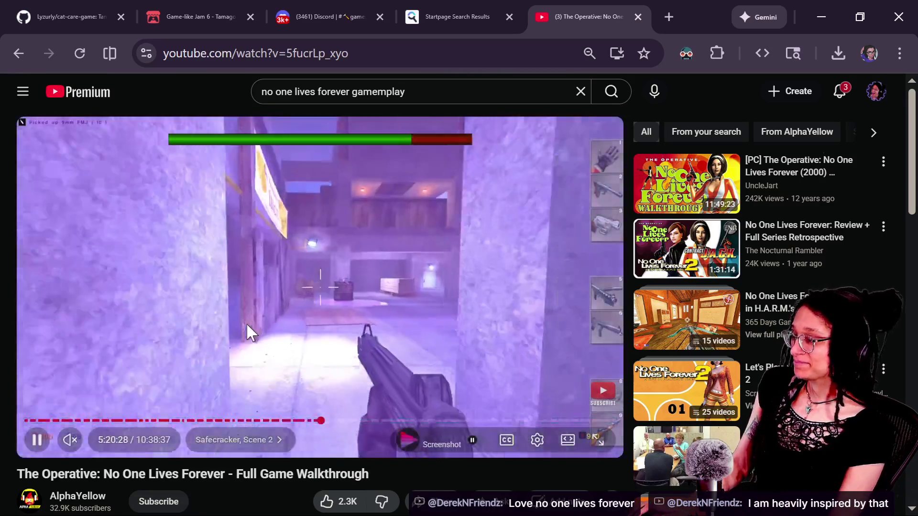
{"action": "right_click", "coordinate": [249, 333]}
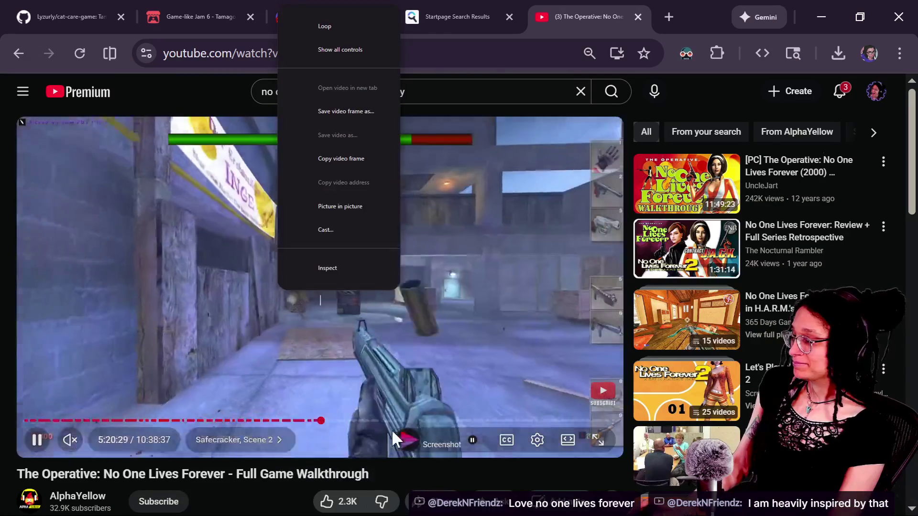
{"action": "left_click", "coordinate": [372, 204]}
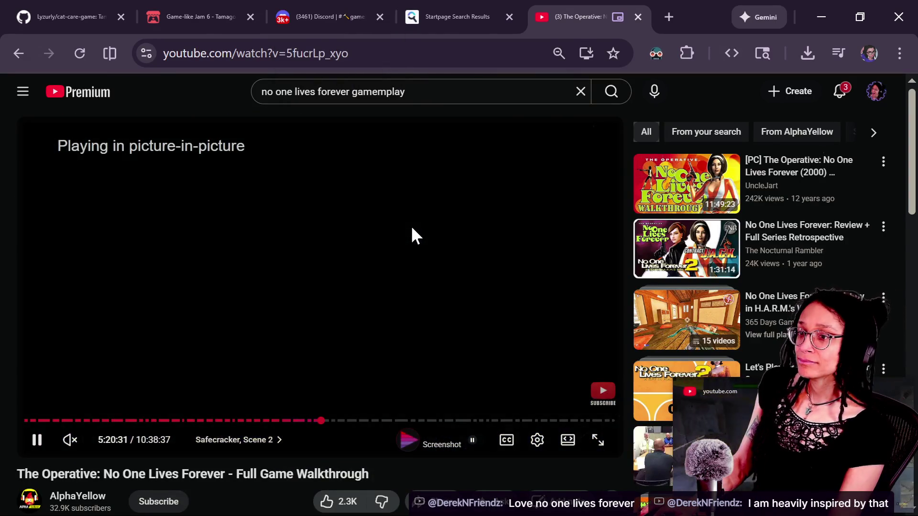
{"action": "key", "text": "alt+Tab"}
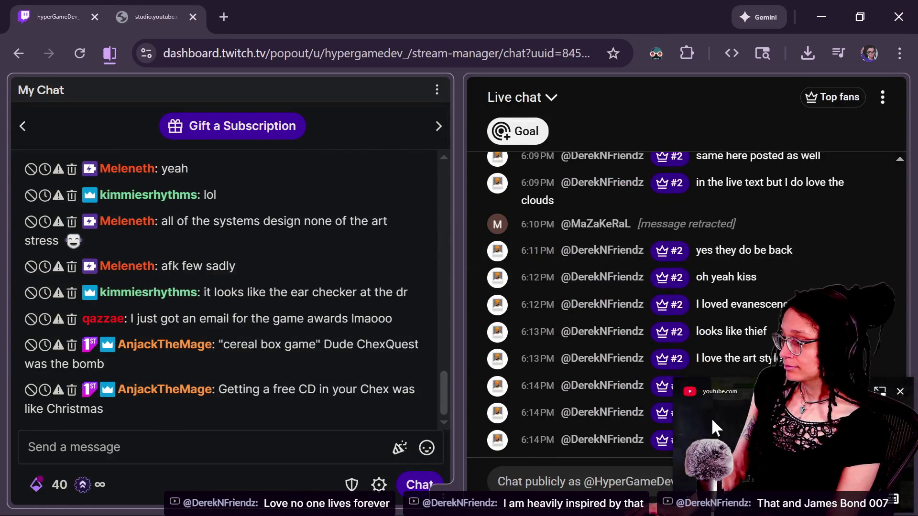
- Move the picture-in-picture video to the top right and scroll back through the YouTube live chat
{"action": "left_click_drag", "start_coordinate": [711, 417], "coordinate": [735, 34]}
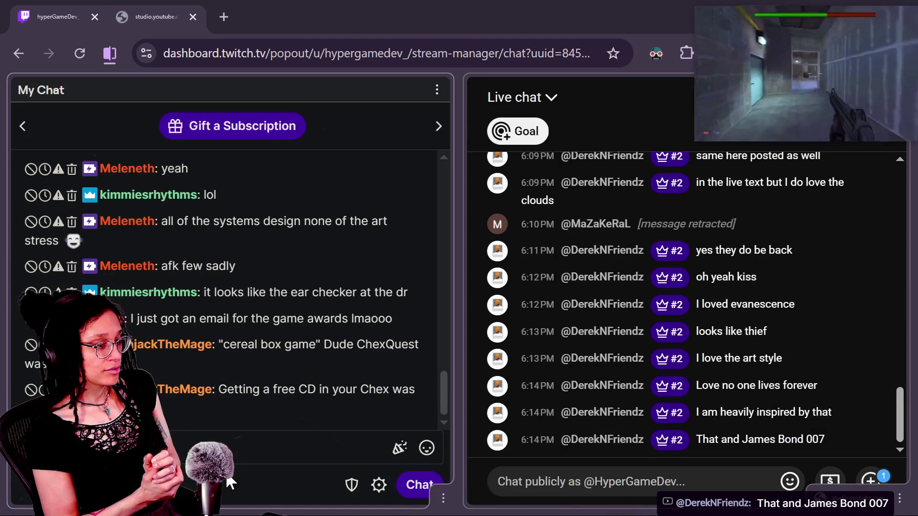
{"action": "scroll", "coordinate": [611, 342], "scroll_direction": "up", "scroll_amount": 2}
{"action": "scroll", "coordinate": [611, 342], "scroll_direction": "up", "scroll_amount": 4}
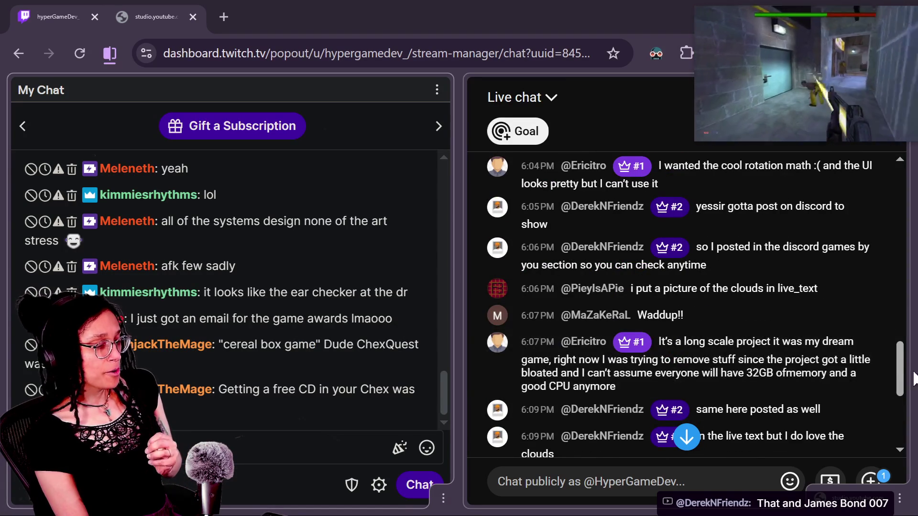
{"action": "left_click", "coordinate": [902, 349]}
{"action": "scroll", "coordinate": [903, 352], "scroll_direction": "up", "scroll_amount": 2}
{"action": "left_click_drag", "start_coordinate": [904, 355], "coordinate": [910, 413]}
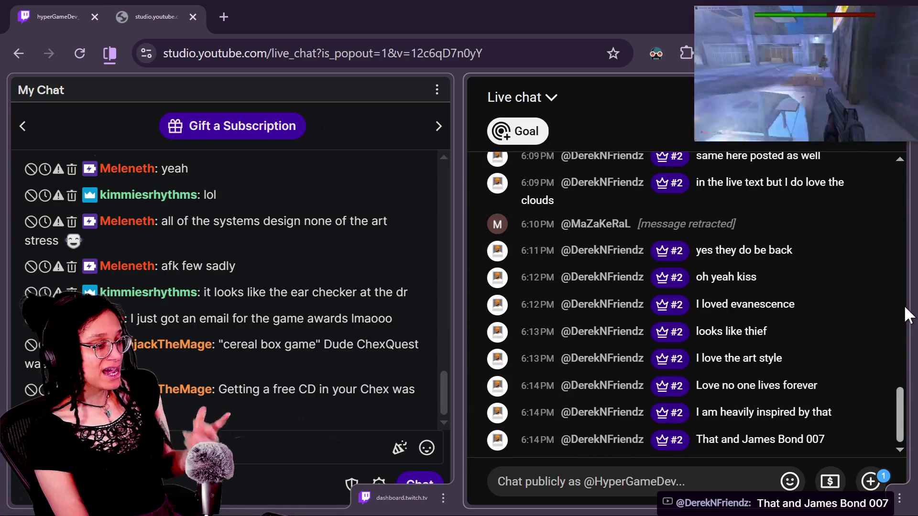
- Send the walkthrough from picture-in-picture back to its YouTube tab, then switch to Godot
{"action": "key", "text": "alt+Tab"}
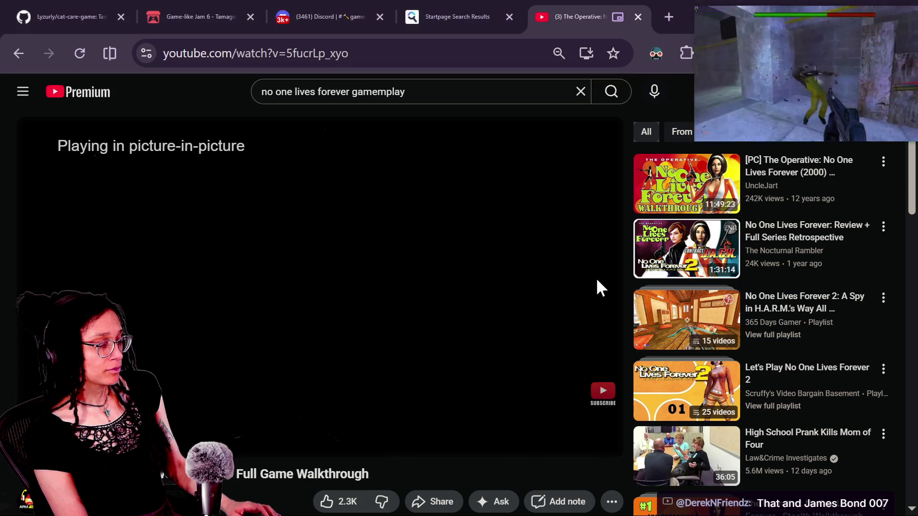
{"action": "mouse_move", "coordinate": [748, 8]}
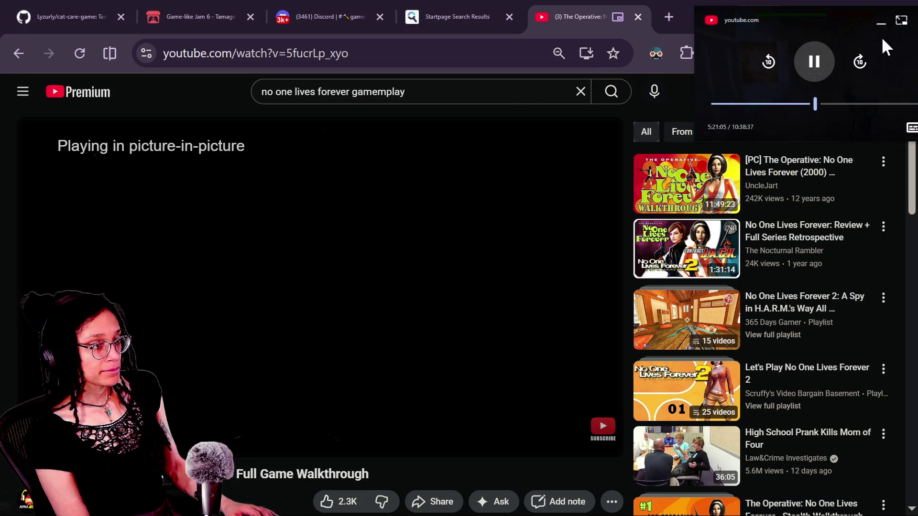
{"action": "left_click", "coordinate": [855, 38]}
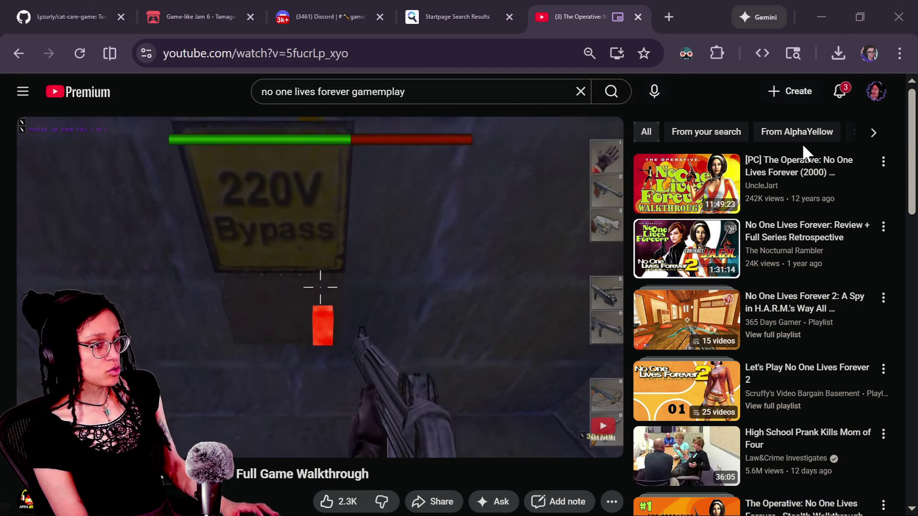
{"action": "key", "text": "alt+Tab"}
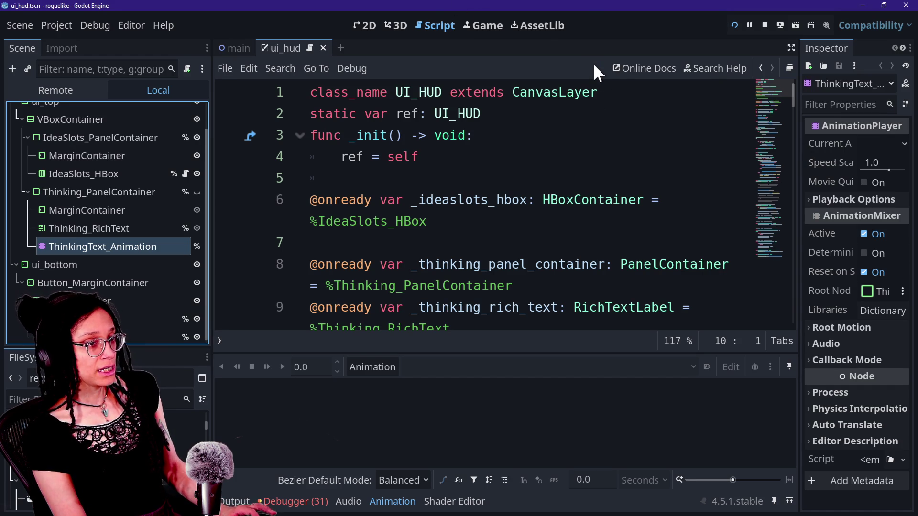
- In GitHub Desktop, open the repository history and view the 4.5.1 downgrade commit
{"action": "key", "text": "alt+Tab"}
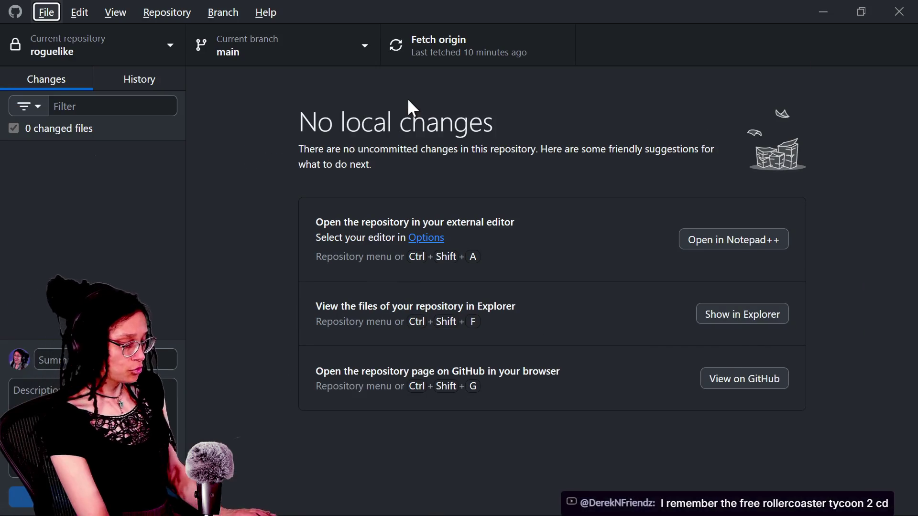
{"action": "left_click", "coordinate": [267, 29]}
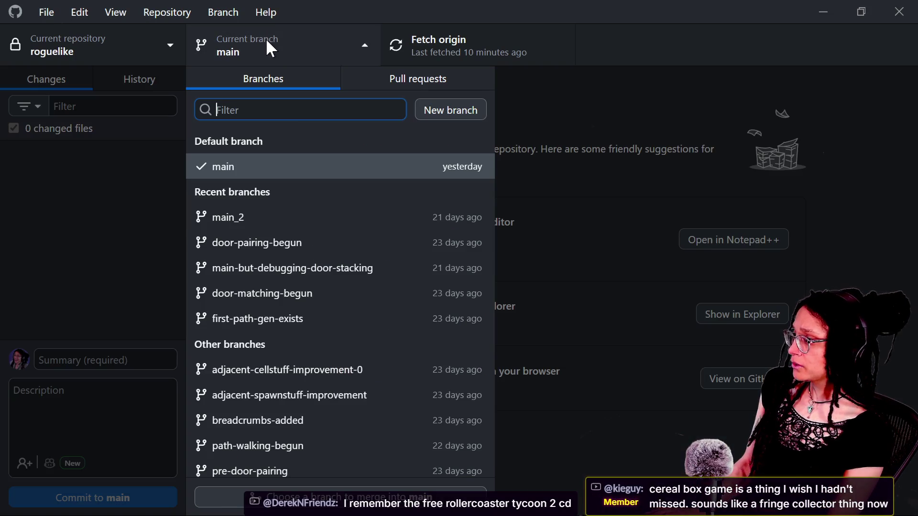
{"action": "left_click", "coordinate": [149, 98]}
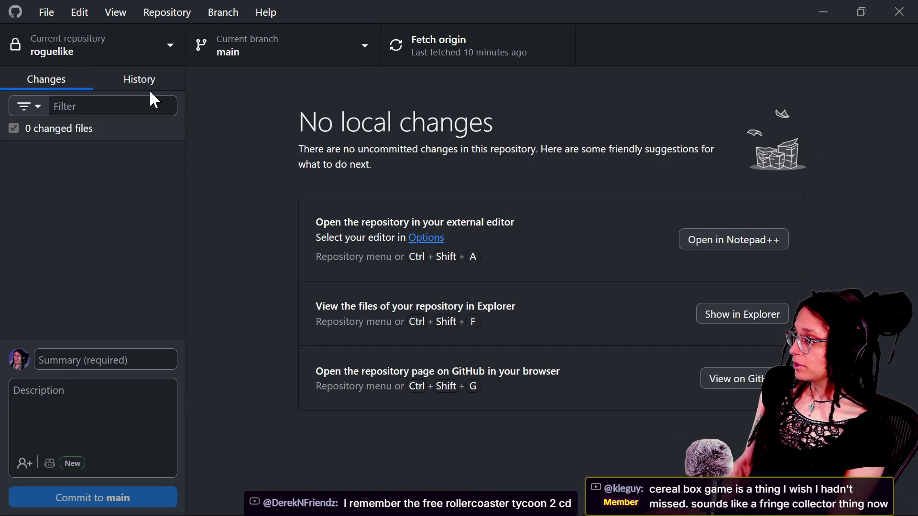
{"action": "left_click", "coordinate": [148, 86]}
{"action": "left_click", "coordinate": [48, 143]}
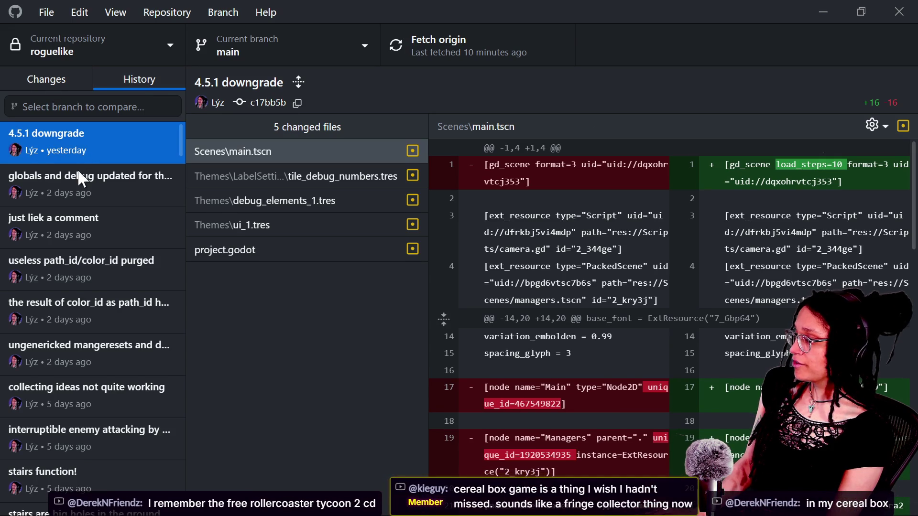
- Inspect the manage_debug.gd changes in the 'globals and debug' commit
{"action": "right_click", "coordinate": [76, 182]}
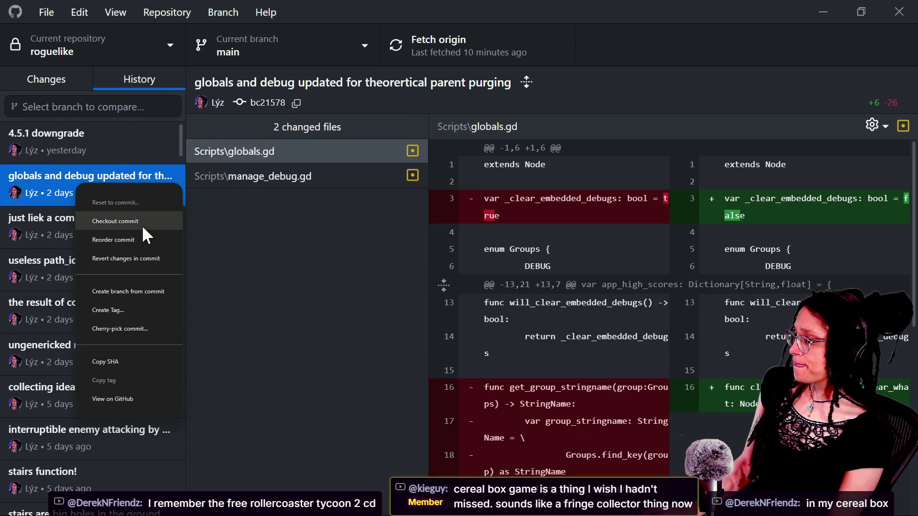
{"action": "left_click", "coordinate": [200, 180]}
{"action": "left_click_drag", "start_coordinate": [180, 139], "coordinate": [171, 277]}
{"action": "scroll", "coordinate": [171, 277], "scroll_direction": "down", "scroll_amount": 15}
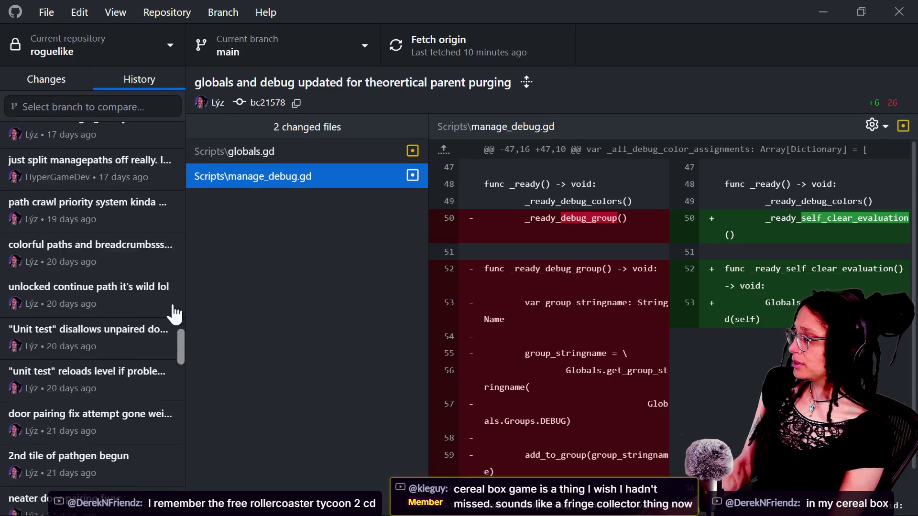
{"action": "left_click_drag", "start_coordinate": [180, 337], "coordinate": [181, 135]}
{"action": "right_click", "coordinate": [96, 182]}
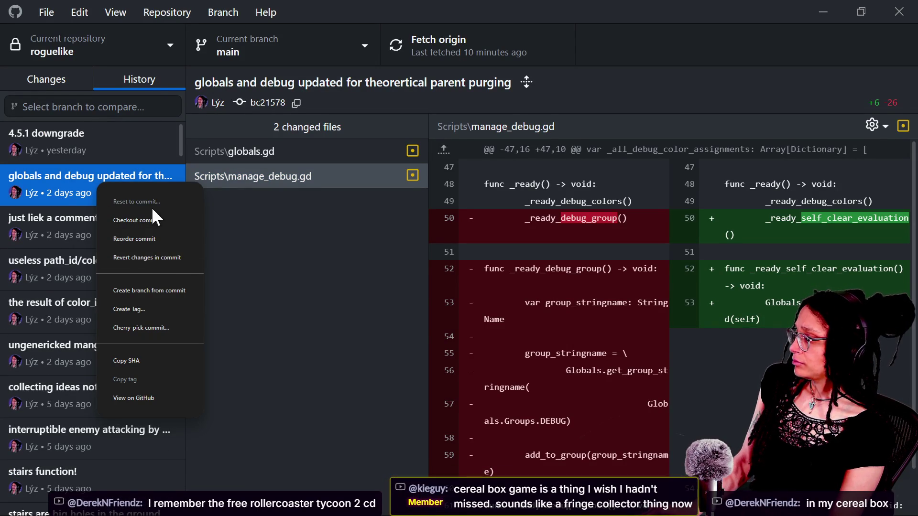
{"action": "left_click", "coordinate": [174, 291]}
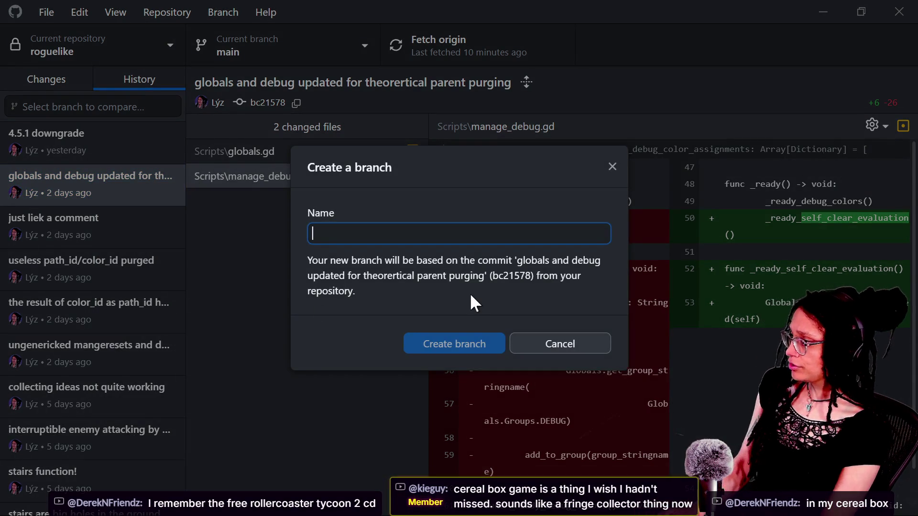
- Create the branch '4.6-final' from the parent-purging commit
{"action": "type", "text": "final 4.6"}
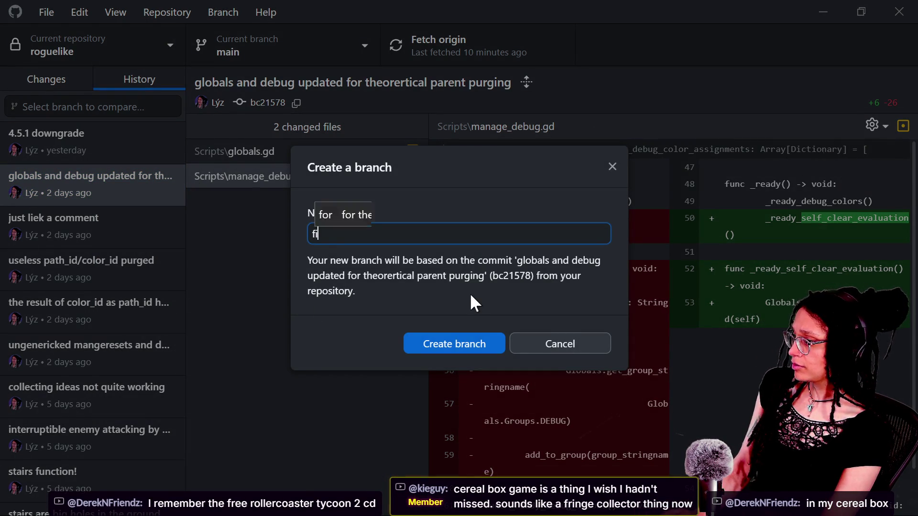
{"action": "key", "text": "BackSpace"}
{"action": "key", "text": "BackSpace"}
{"action": "key", "text": "BackSpace"}
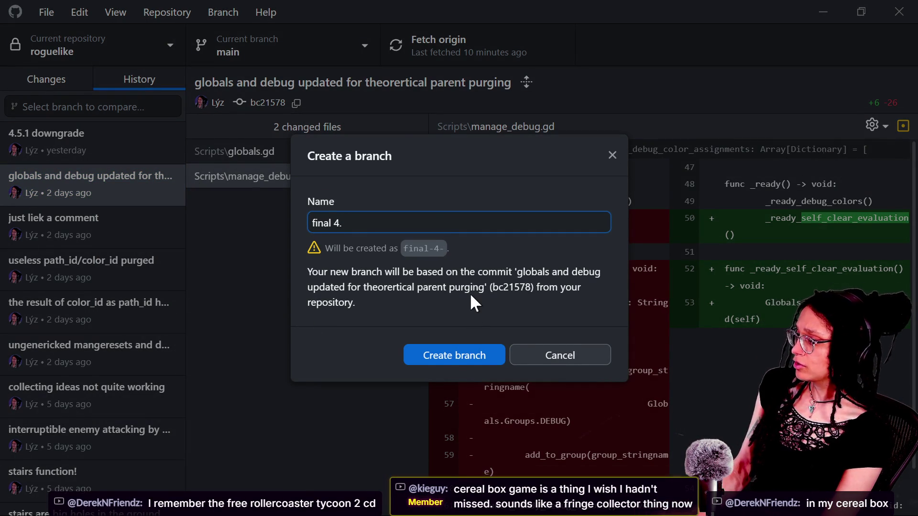
{"action": "type", "text": "4.6"}
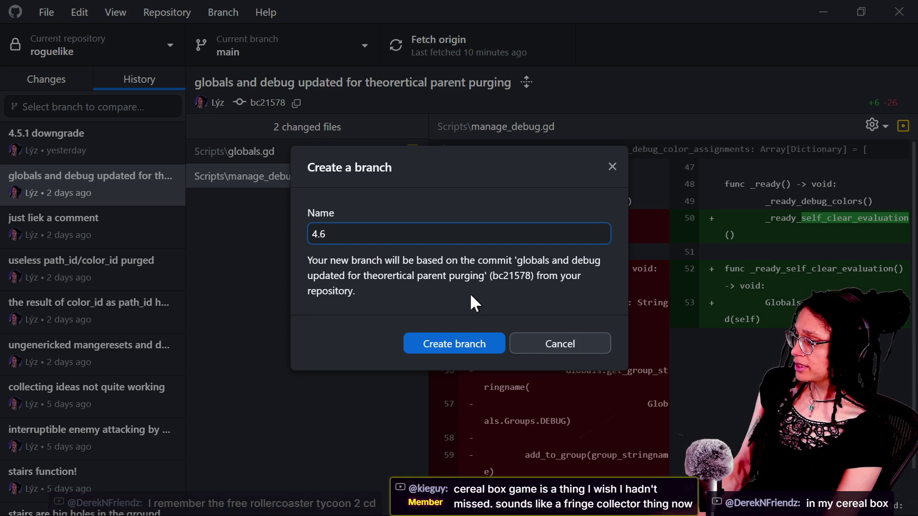
{"action": "type", "text": " final"}
{"action": "key", "text": "Return"}
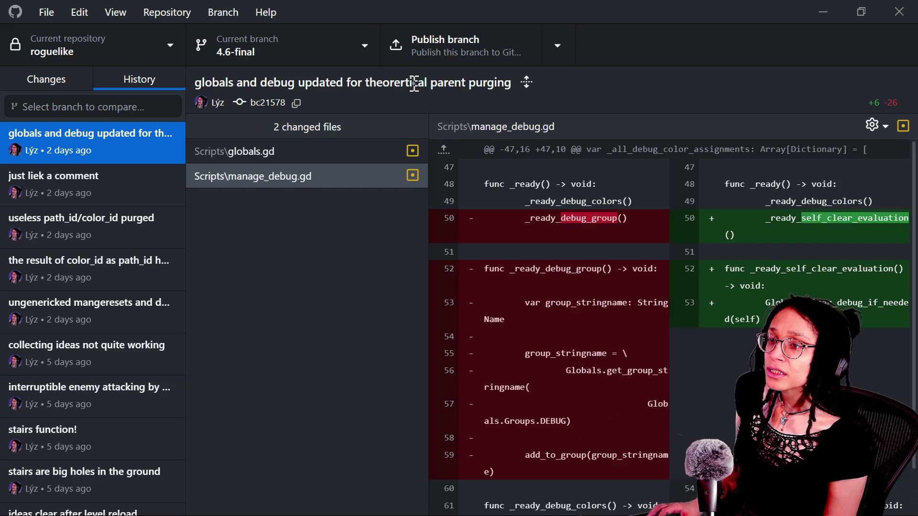
- Switch the current branch back to main, then return to the Godot editor
{"action": "left_click", "coordinate": [289, 58]}
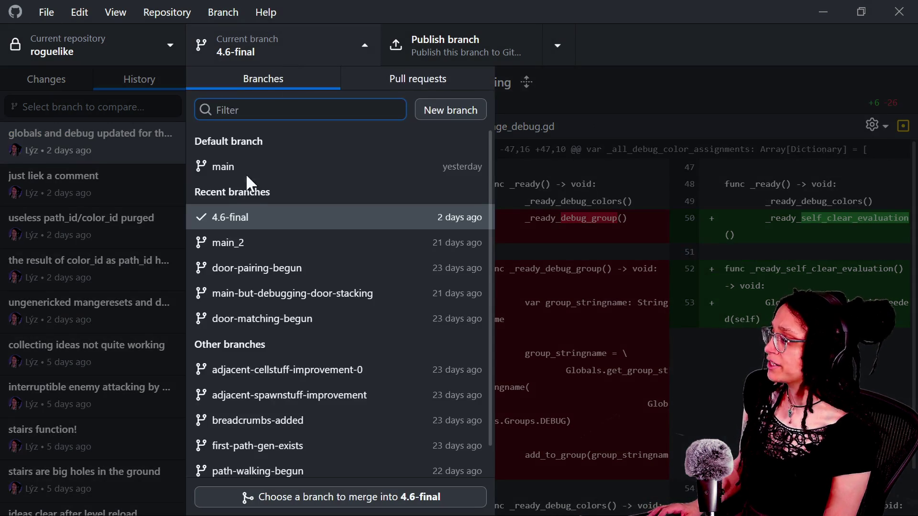
{"action": "left_click", "coordinate": [245, 174]}
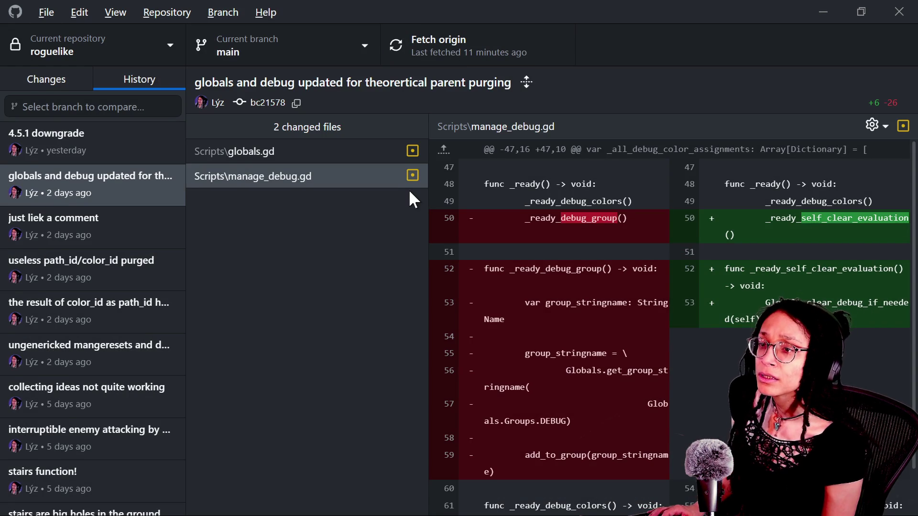
{"action": "key", "text": "alt+Tab"}
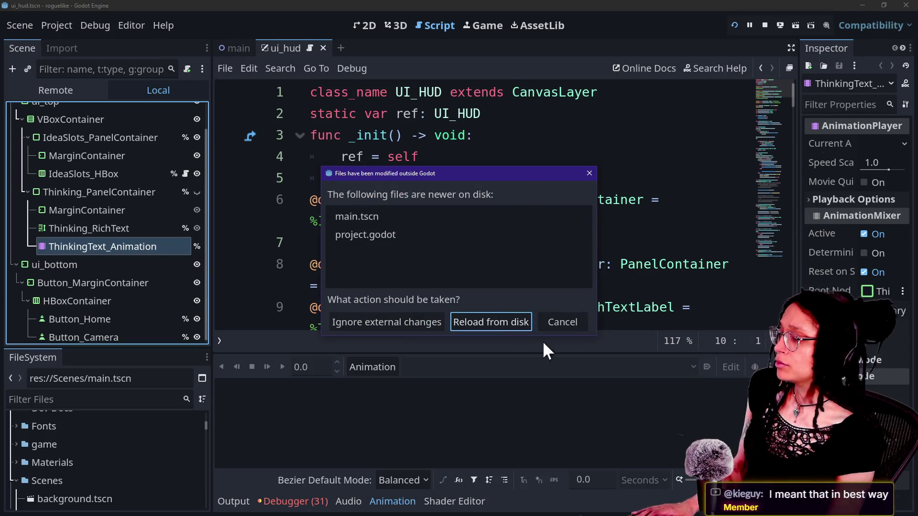
- Reload main.tscn and project.godot from disk, then stop the game and quit to the Project List
{"action": "left_click", "coordinate": [440, 318]}
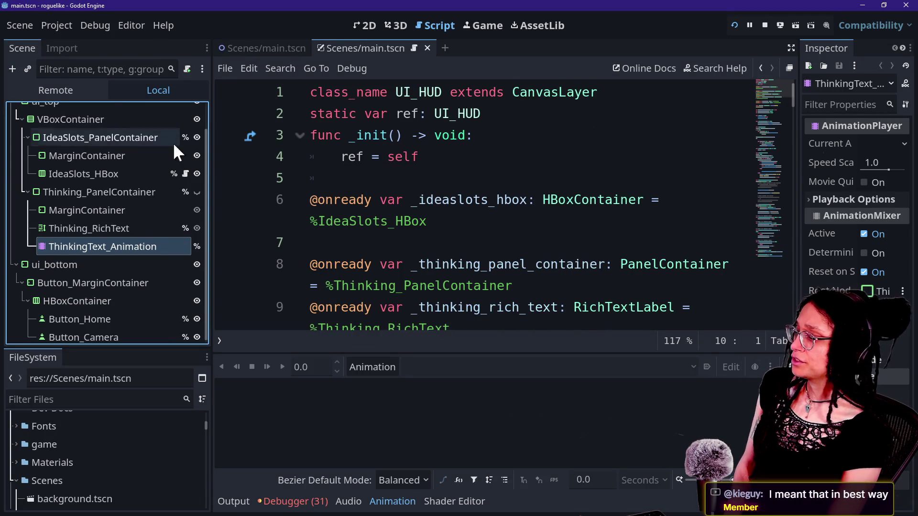
{"action": "left_click", "coordinate": [65, 26]}
{"action": "left_click", "coordinate": [73, 219]}
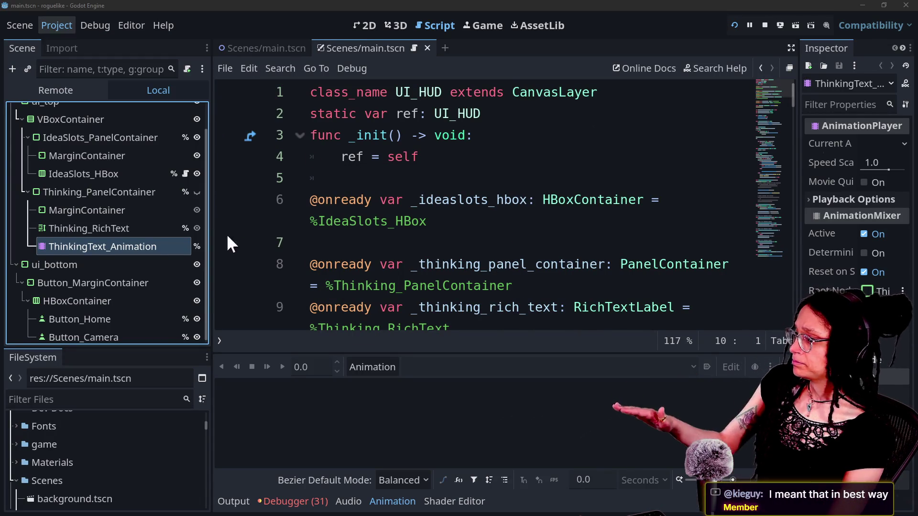
{"action": "left_click", "coordinate": [416, 270]}
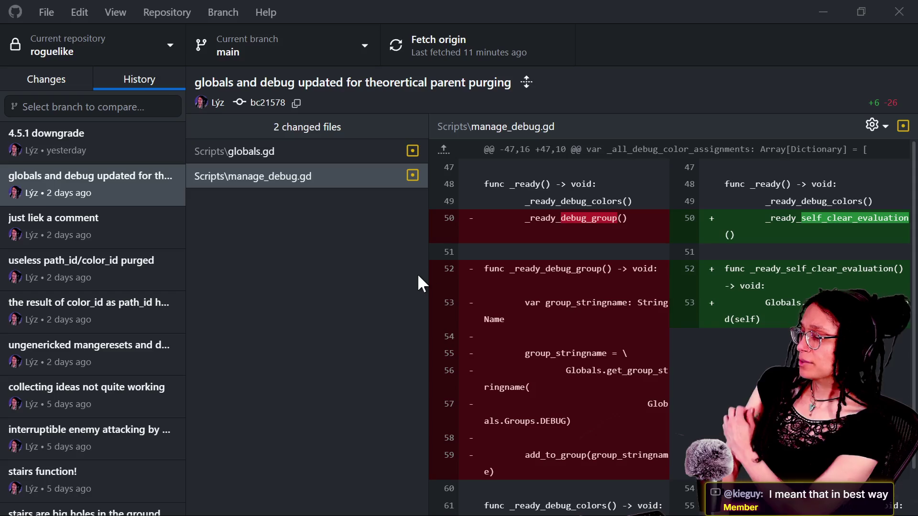
{"action": "key", "text": "alt+Tab"}
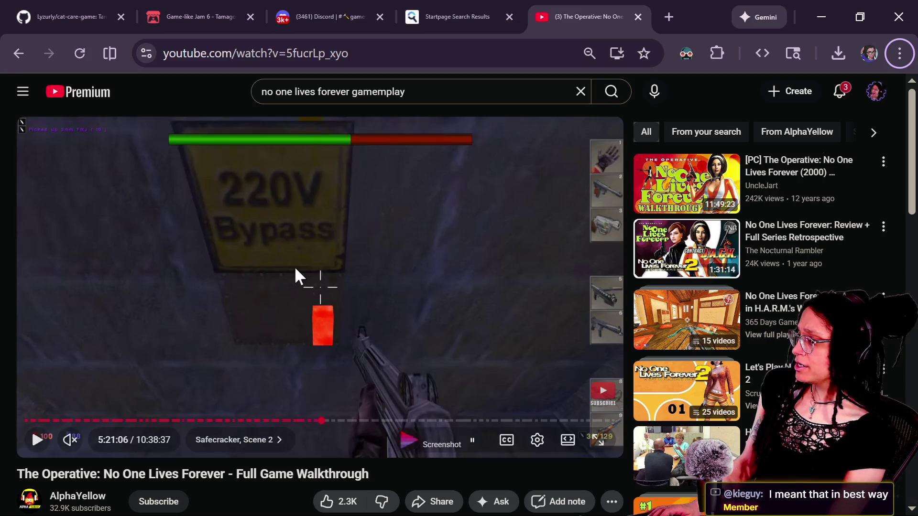
- Close the YouTube walkthrough tab with Ctrl+W so Startpage results are in front
{"action": "key", "text": "alt+Tab"}
{"action": "key", "text": "alt+Tab"}
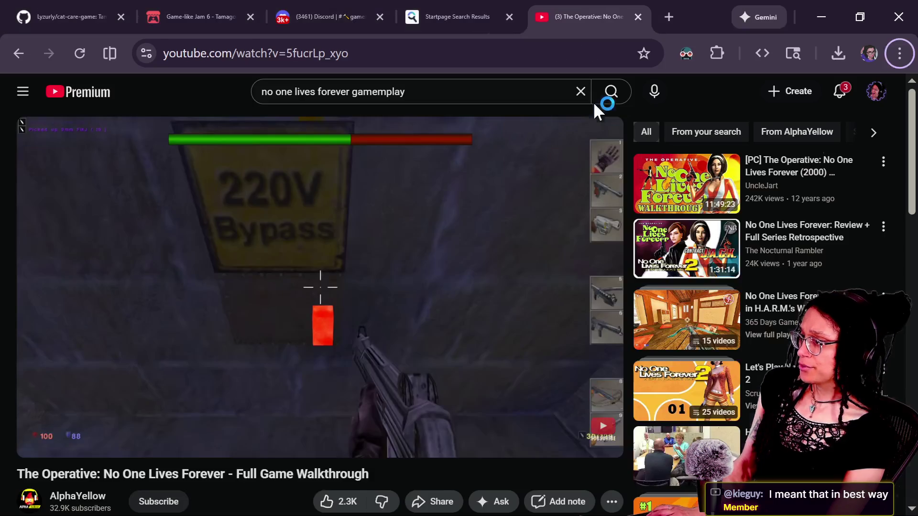
{"action": "key", "text": "ctrl+w"}
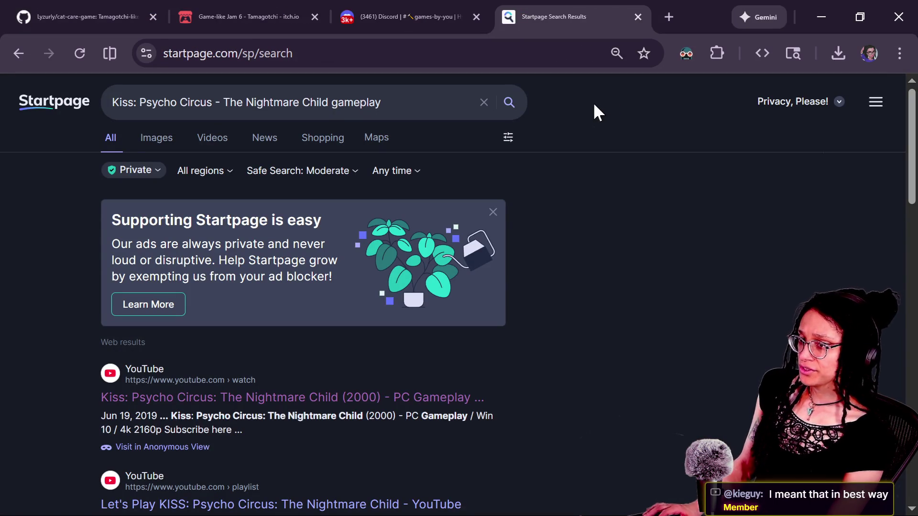
{"action": "key", "text": "alt+Tab"}
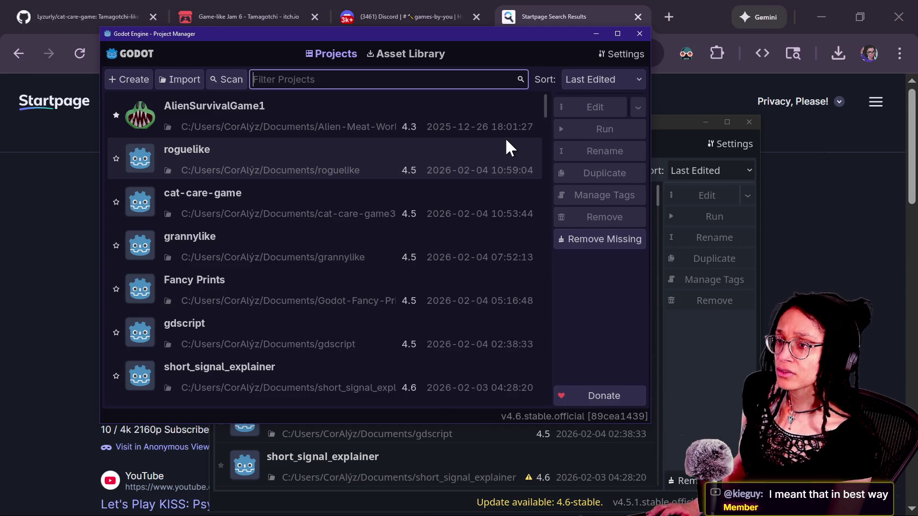
- Start switching the repository to the 4.6-final branch, then cancel the switch
{"action": "key", "text": "alt+Tab"}
{"action": "left_click", "coordinate": [325, 45]}
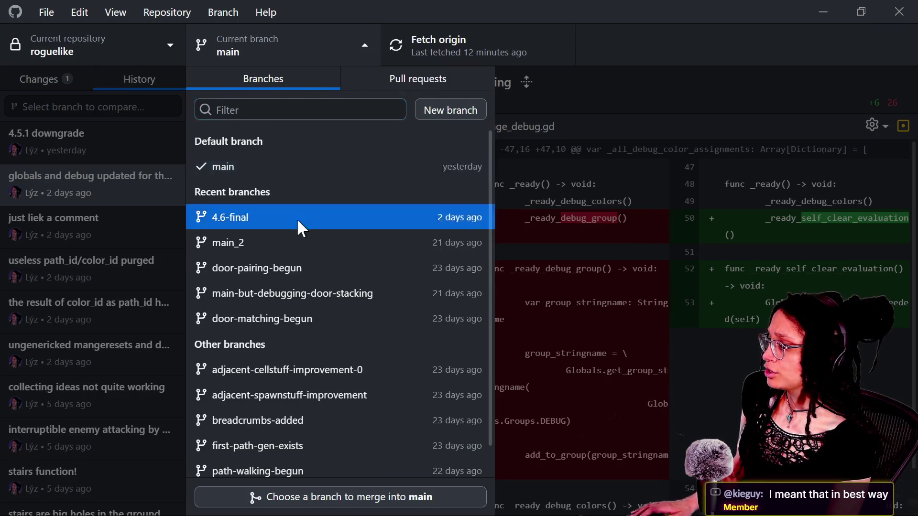
{"action": "left_click", "coordinate": [296, 219]}
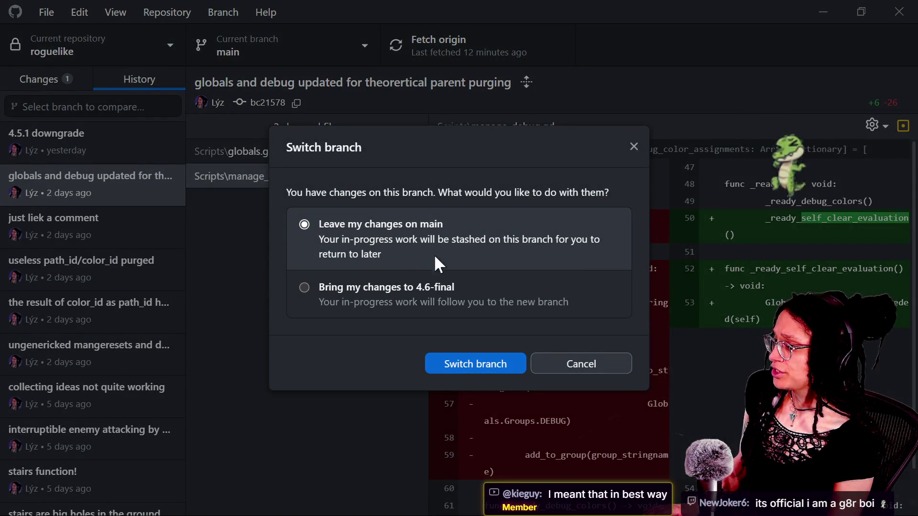
{"action": "left_click", "coordinate": [476, 364]}
- Discard the uncommitted changes to Scenes\main.tscn
{"action": "left_click", "coordinate": [72, 84]}
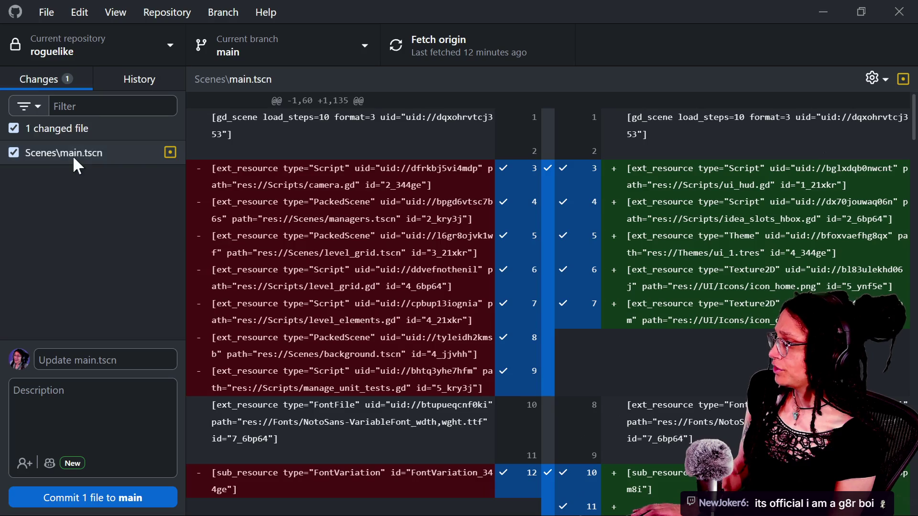
{"action": "right_click", "coordinate": [74, 154]}
{"action": "left_click", "coordinate": [115, 166]}
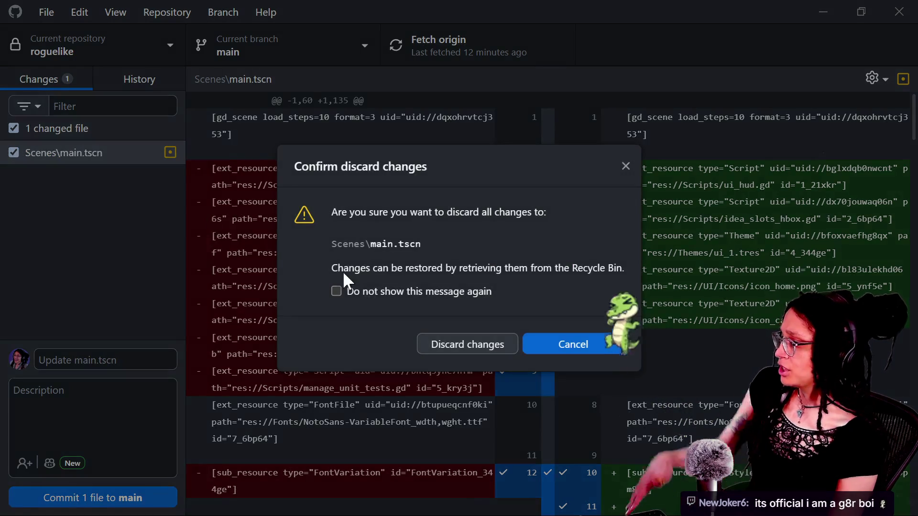
{"action": "left_click", "coordinate": [478, 343]}
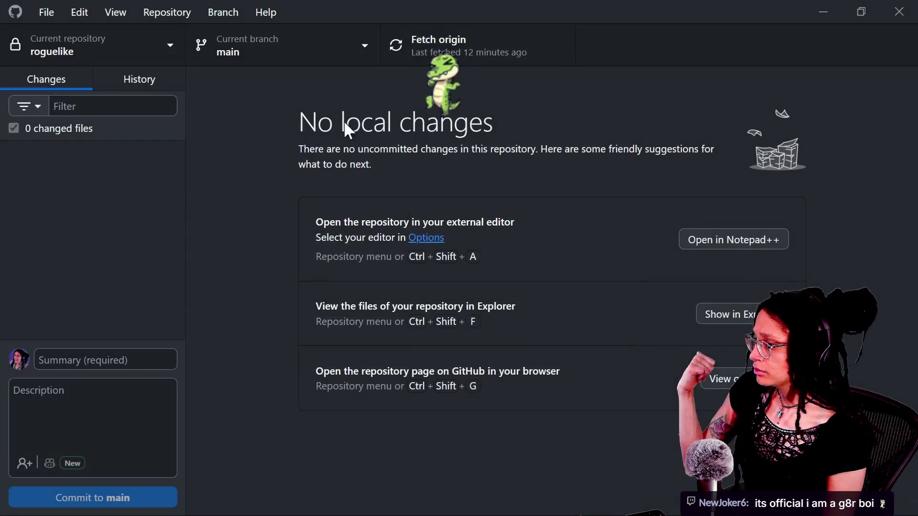
- Check out the 4.6-final branch and publish it to GitHub
{"action": "left_click", "coordinate": [259, 45]}
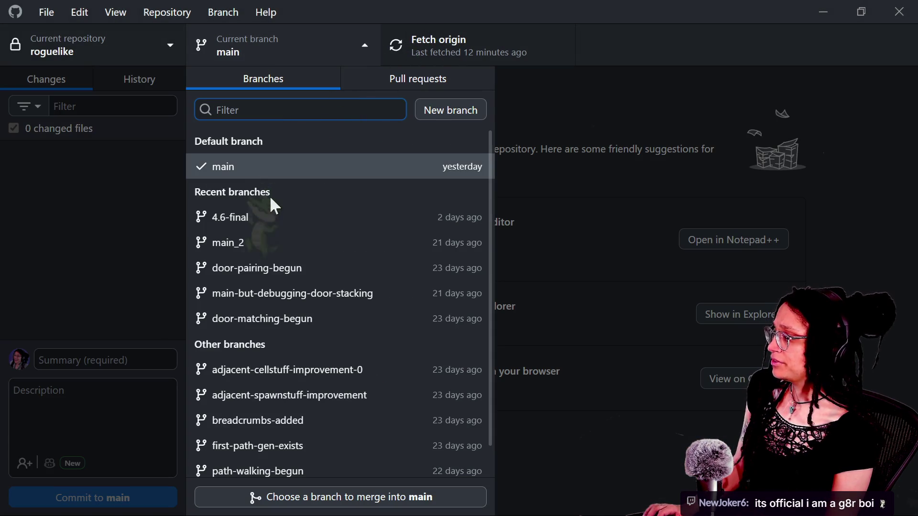
{"action": "left_click", "coordinate": [246, 213]}
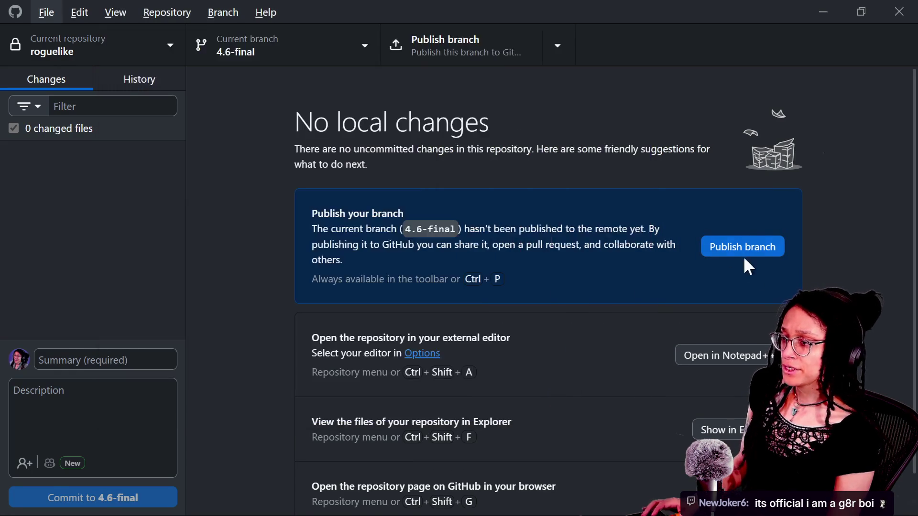
{"action": "left_click", "coordinate": [742, 257]}
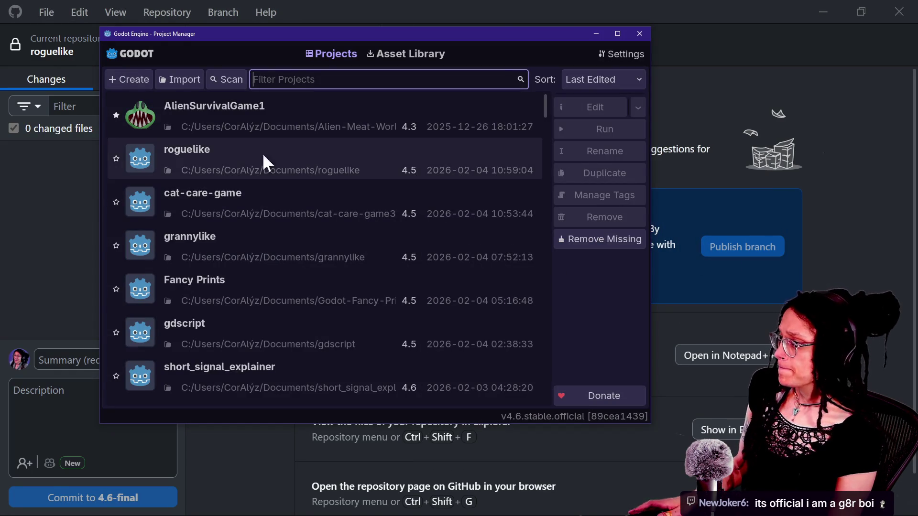
{"action": "left_click", "coordinate": [235, 158]}
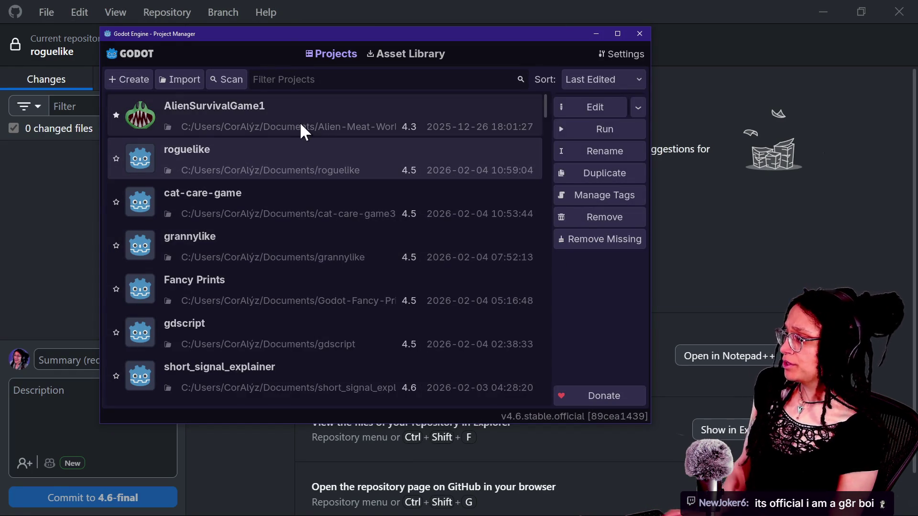
- Try opening roguelike, dismiss the Godot 4.6 conversion warning, and close that Project Manager
{"action": "double_click", "coordinate": [371, 146]}
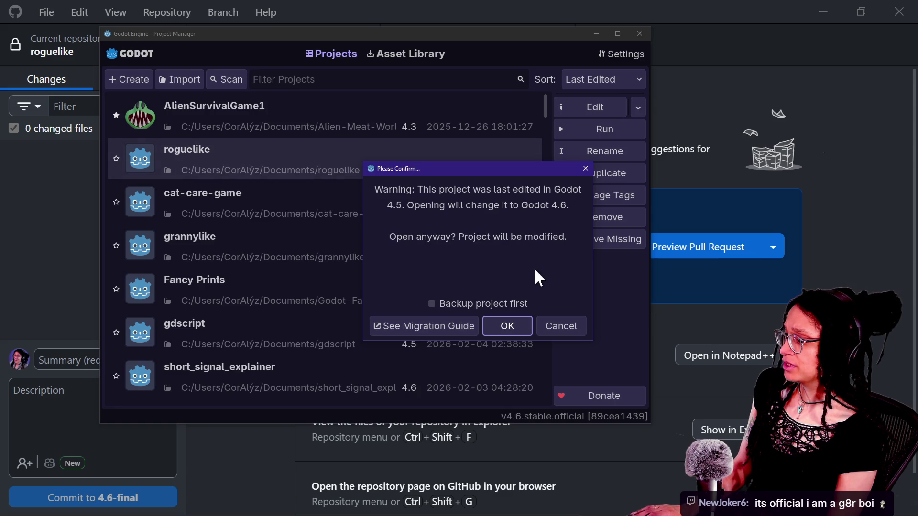
{"action": "left_click", "coordinate": [554, 326]}
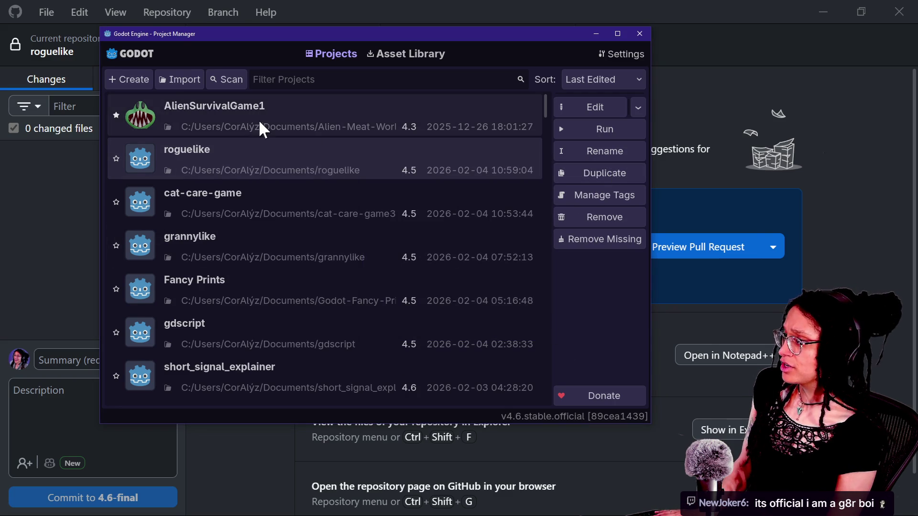
{"action": "left_click", "coordinate": [228, 79]}
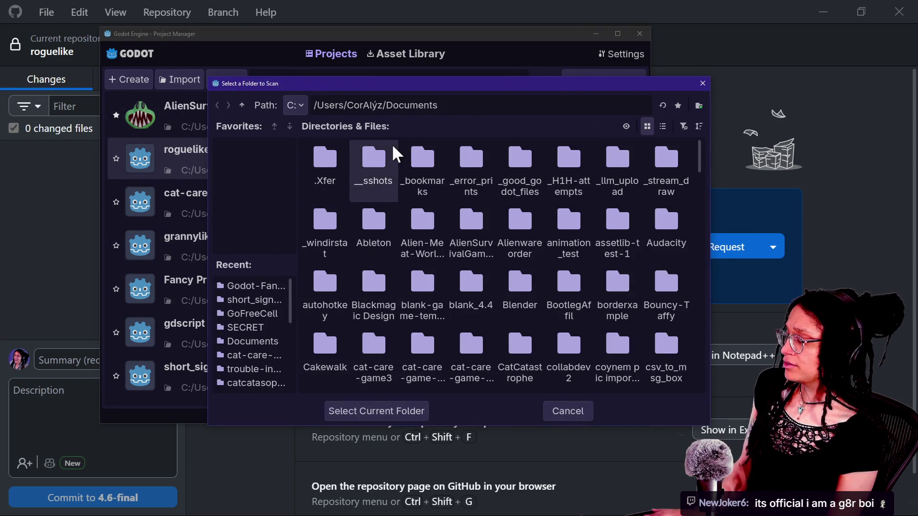
{"action": "key", "text": "Escape"}
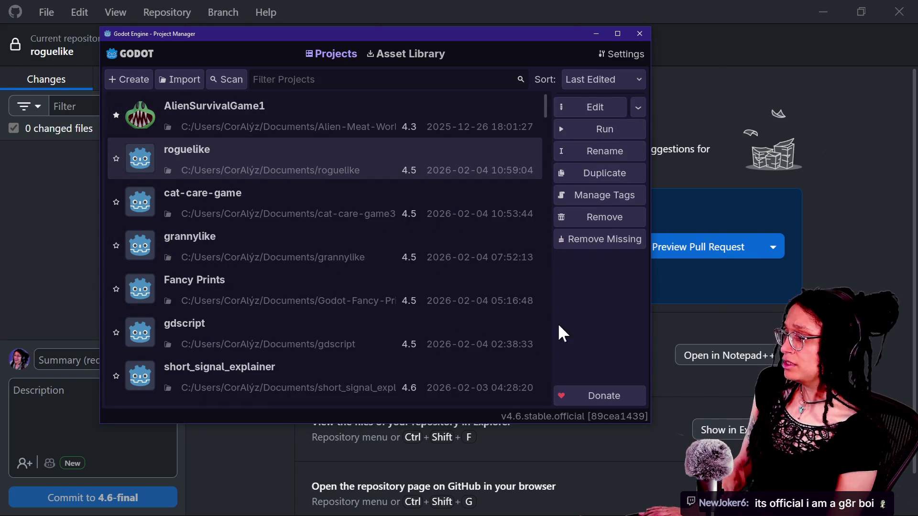
{"action": "left_click", "coordinate": [640, 33]}
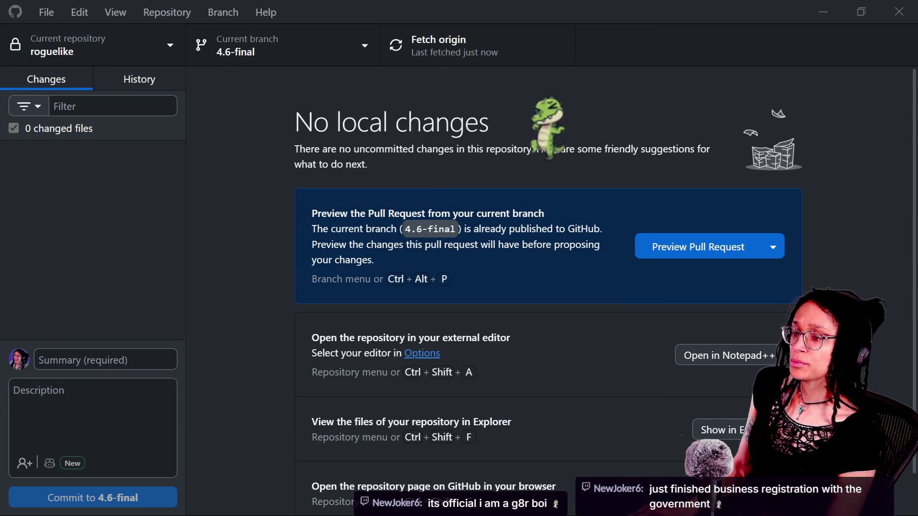
- Open roguelike from the other Project Manager and place the cursor on lines 7–8 of ui_hud.gd
{"action": "mouse_move", "coordinate": [917, 48]}
{"action": "left_mouse_down"}
{"action": "mouse_move", "coordinate": [854, 229]}
{"action": "mouse_move", "coordinate": [368, 115]}
{"action": "mouse_move", "coordinate": [380, 90]}
{"action": "left_mouse_up"}
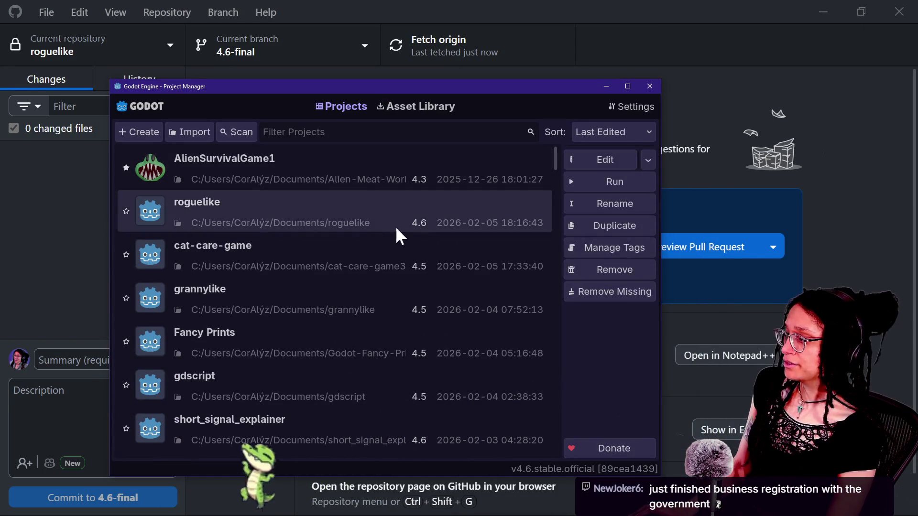
{"action": "double_click", "coordinate": [436, 231]}
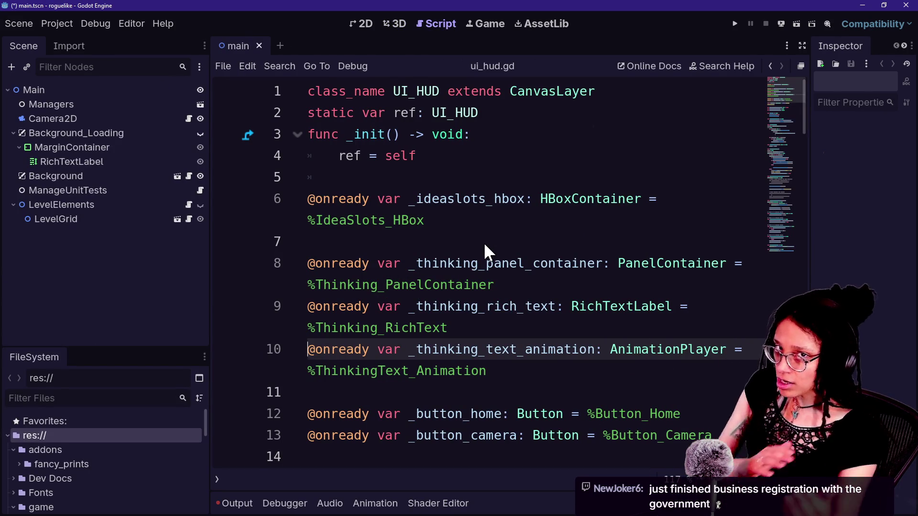
{"action": "left_click", "coordinate": [483, 238]}
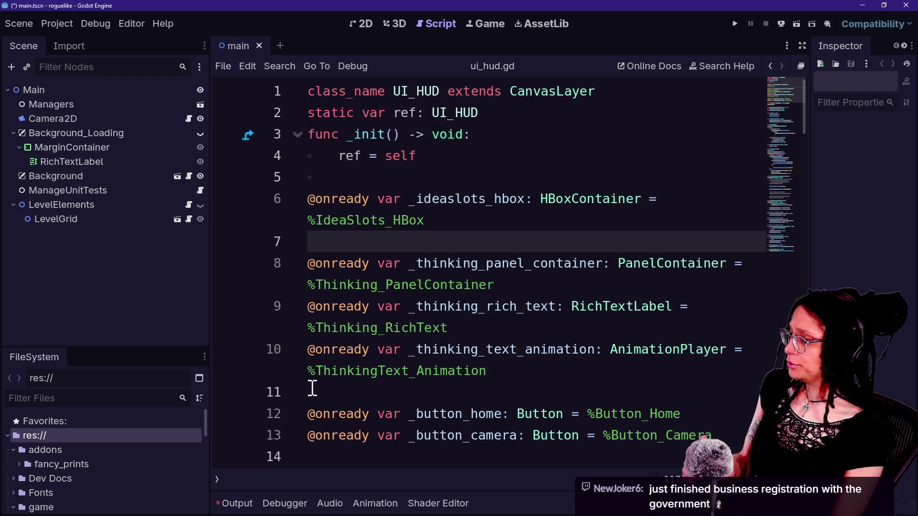
{"action": "left_click", "coordinate": [440, 285]}
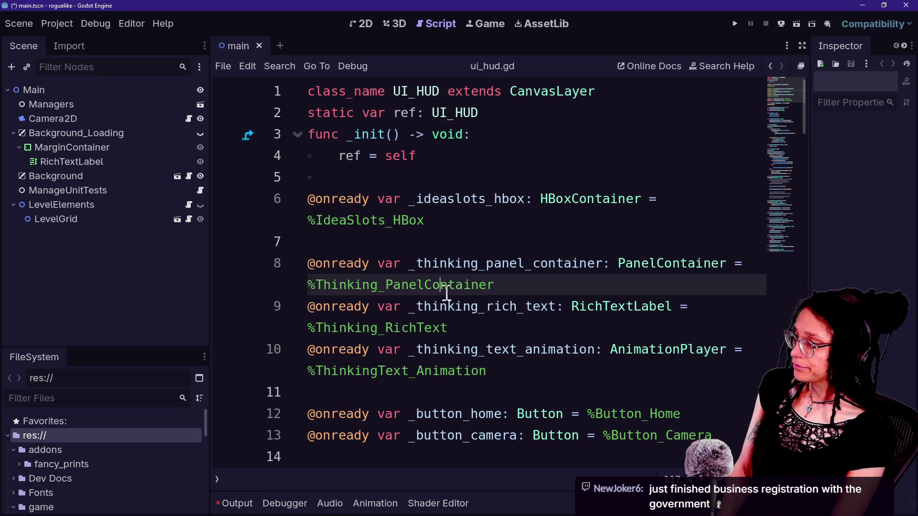
- Run the game, choose Start Planning and Catstagram, watch the CATFOOD level, then stop it
{"action": "key", "text": "shift+alt+o"}
{"action": "key", "text": "Escape"}
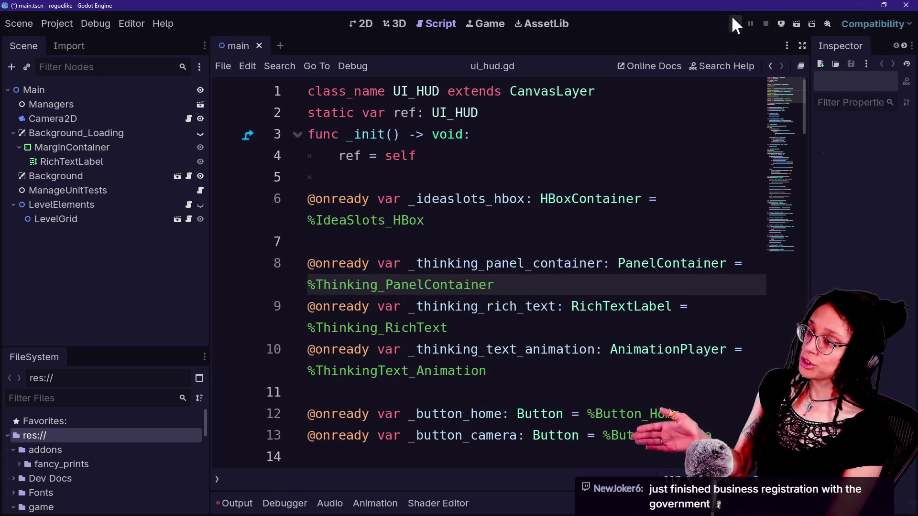
{"action": "left_click", "coordinate": [734, 23]}
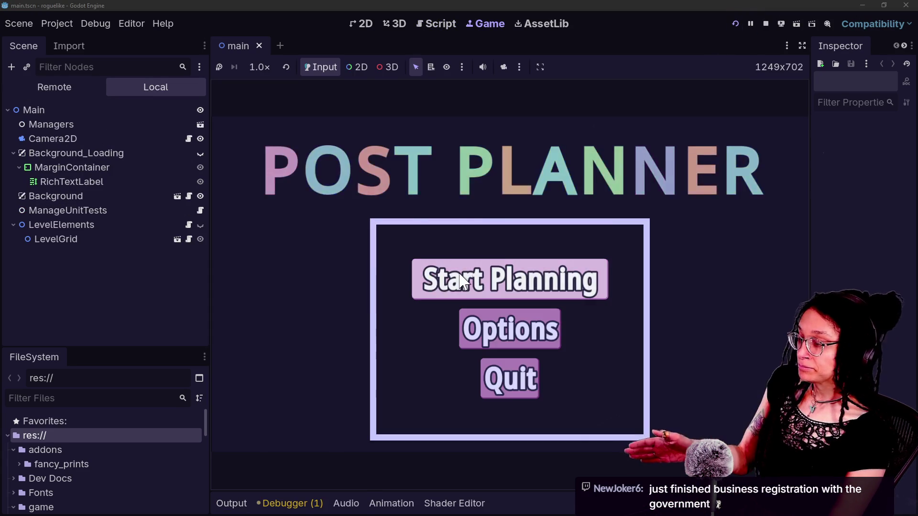
{"action": "left_click", "coordinate": [461, 276]}
{"action": "left_click", "coordinate": [547, 296]}
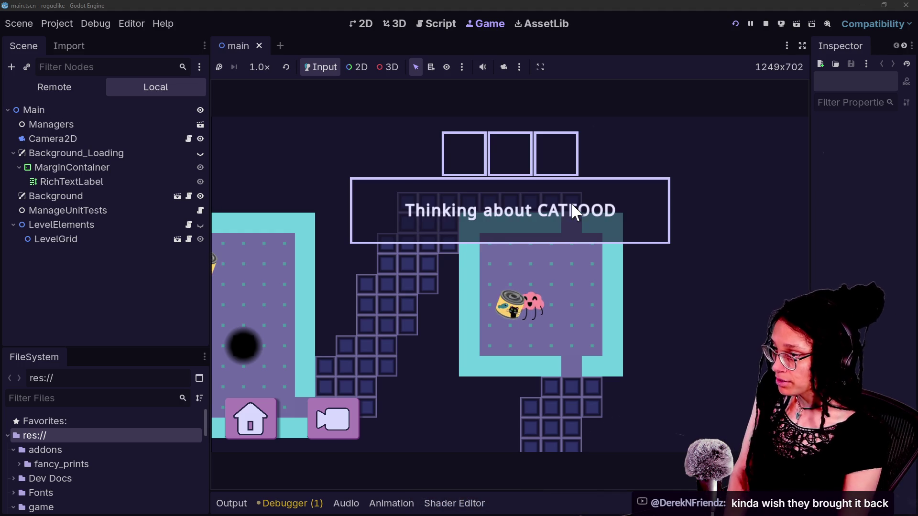
{"action": "left_click", "coordinate": [765, 24]}
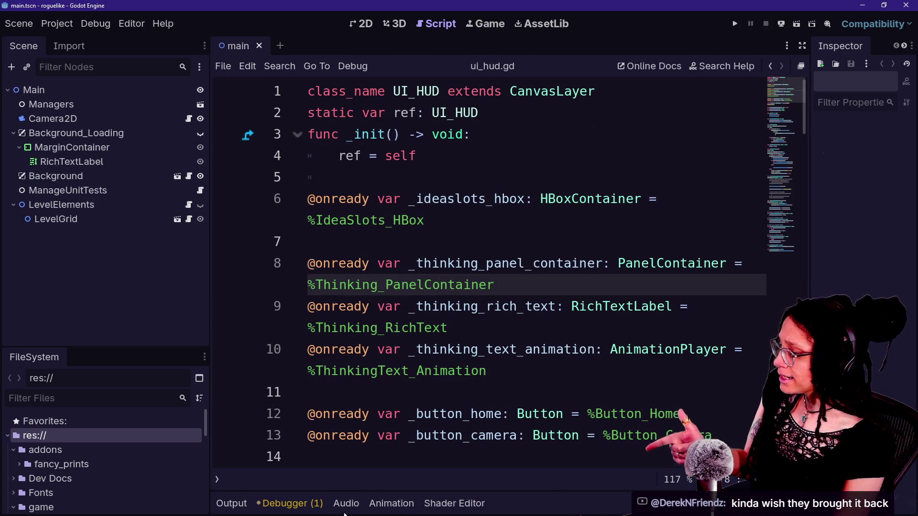
- Show the play_thoughts animation timeline and move the playhead to about 1.2 seconds
{"action": "left_click", "coordinate": [392, 503]}
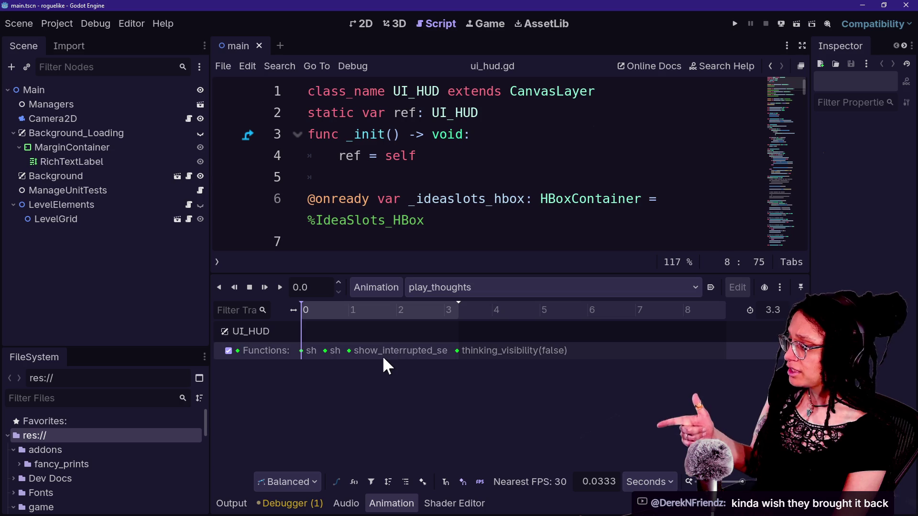
{"action": "scroll", "coordinate": [388, 353], "scroll_direction": "up", "scroll_amount": 3}
{"action": "scroll", "coordinate": [386, 351], "scroll_direction": "down", "scroll_amount": 5}
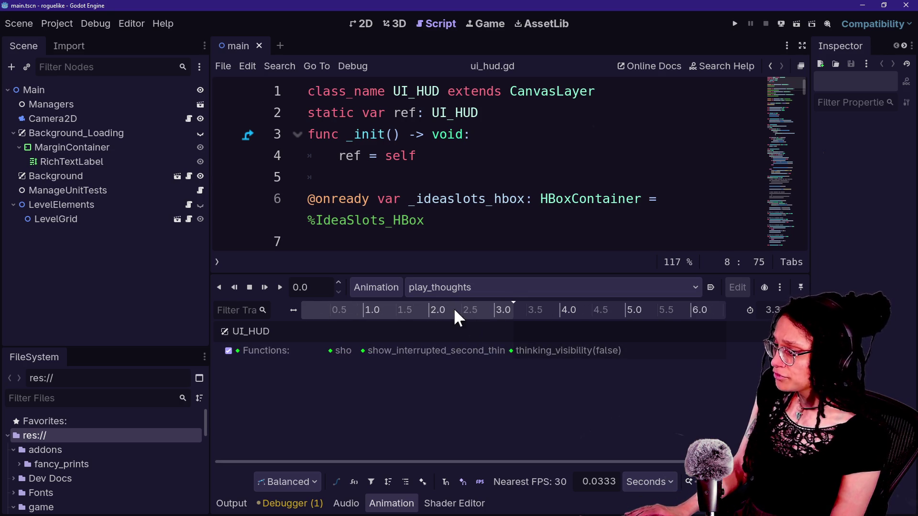
{"action": "left_click_drag", "start_coordinate": [339, 313], "coordinate": [378, 310]}
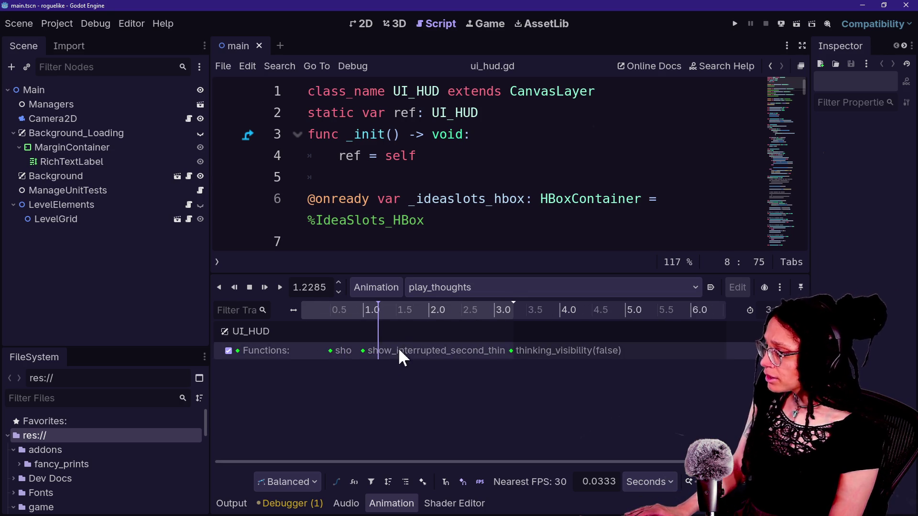
- Enter distraction-free mode and inspect the UI_HUD track's function-call keyframes along the timeline
{"action": "key", "text": "ctrl+shift+F11"}
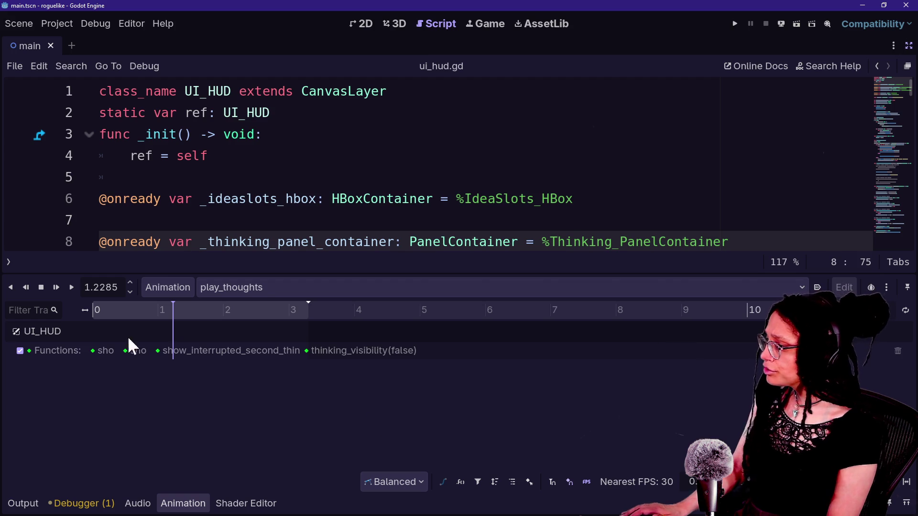
{"action": "mouse_move", "coordinate": [92, 350]}
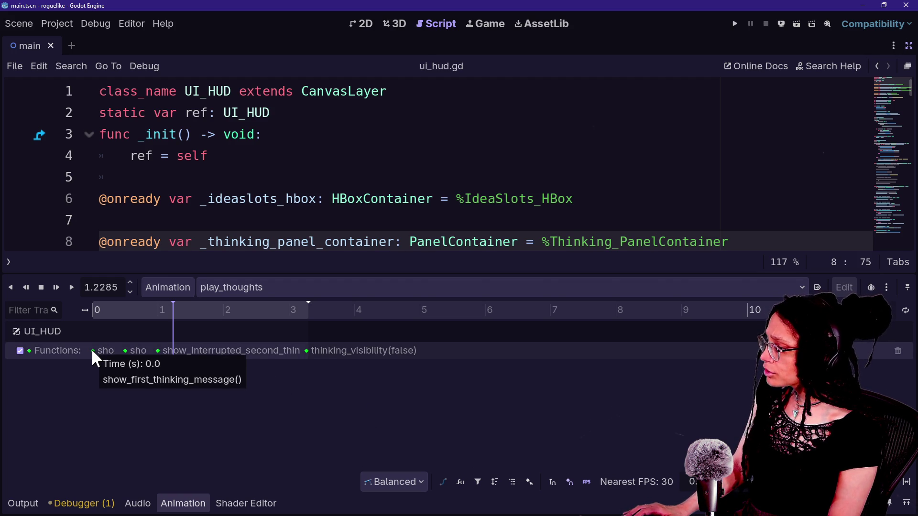
{"action": "mouse_move", "coordinate": [125, 349]}
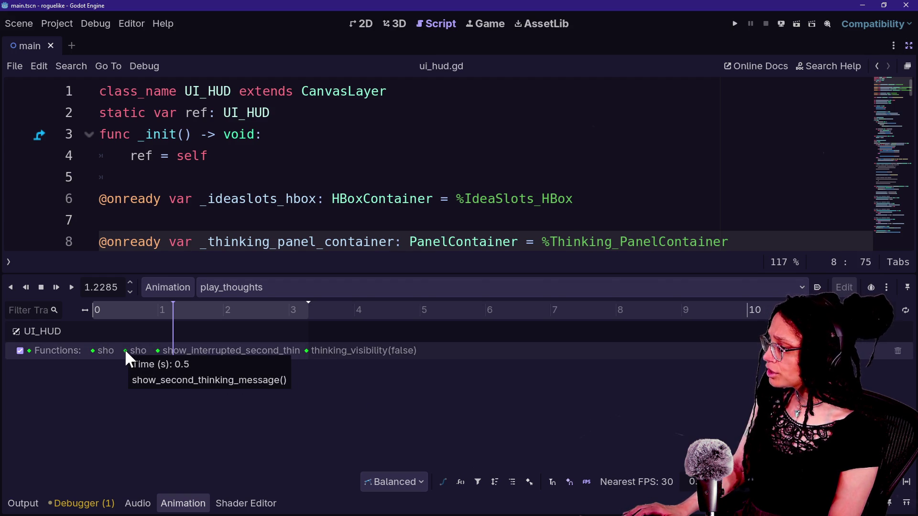
{"action": "mouse_move", "coordinate": [158, 354]}
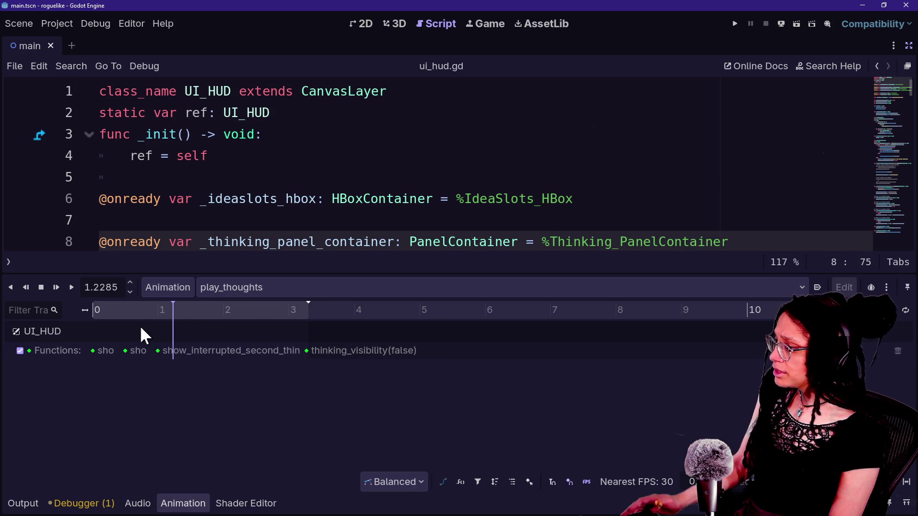
{"action": "scroll", "coordinate": [141, 330], "scroll_direction": "up", "scroll_amount": 6}
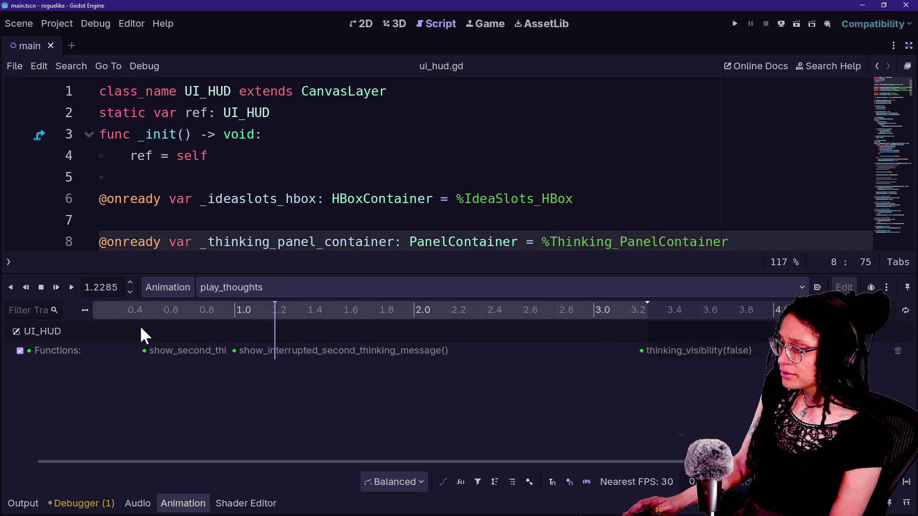
{"action": "scroll", "coordinate": [142, 329], "scroll_direction": "up", "scroll_amount": 4}
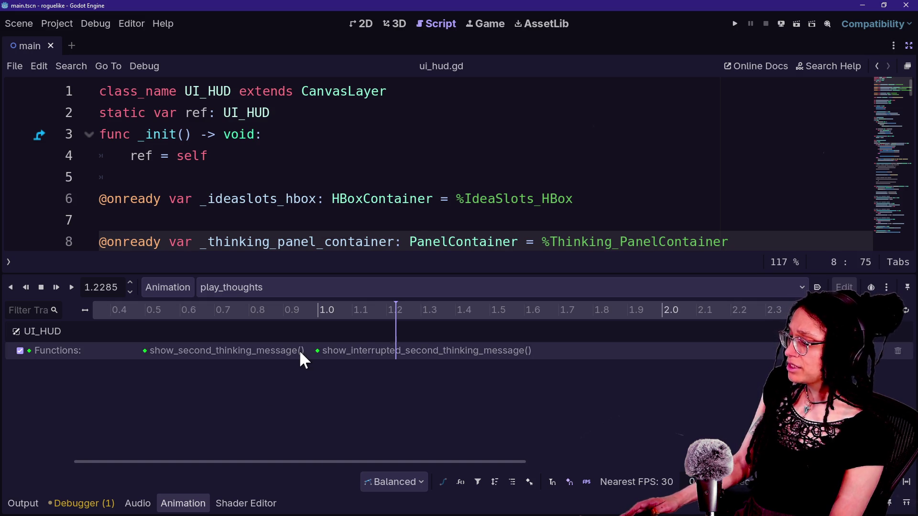
{"action": "scroll", "coordinate": [400, 349], "scroll_direction": "down", "scroll_amount": 6}
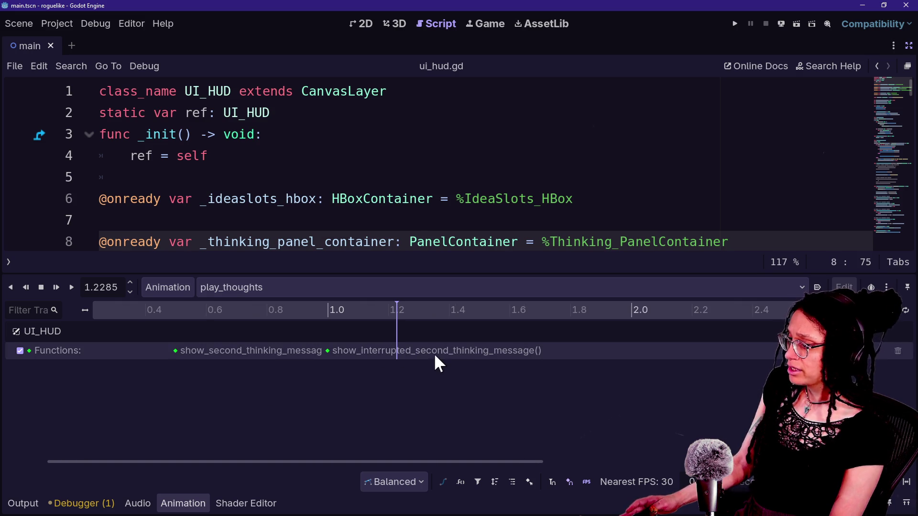
{"action": "scroll", "coordinate": [434, 353], "scroll_direction": "up", "scroll_amount": 3}
{"action": "mouse_move", "coordinate": [503, 463]}
{"action": "left_mouse_down"}
{"action": "mouse_move", "coordinate": [251, 475]}
{"action": "mouse_move", "coordinate": [120, 466]}
{"action": "left_mouse_up"}
{"action": "scroll", "coordinate": [332, 345], "scroll_direction": "down", "scroll_amount": 1}
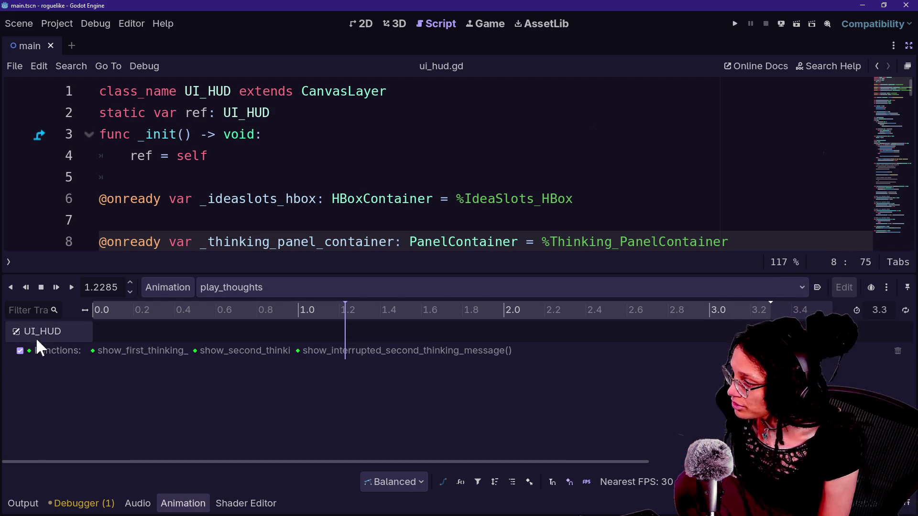
- Scrub the play_thoughts playhead from the start to 0.5 s, 1.0 s, then near 3.27 s
{"action": "left_click", "coordinate": [173, 308]}
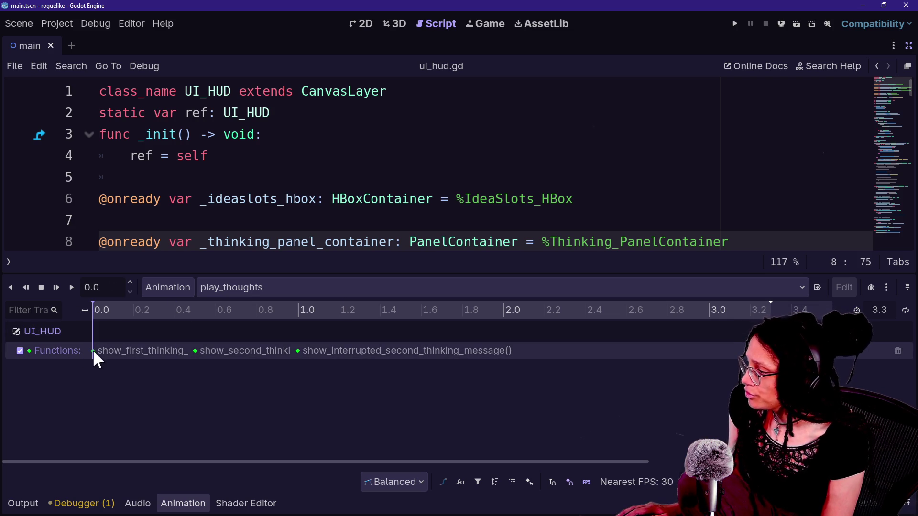
{"action": "left_click_drag", "start_coordinate": [184, 311], "coordinate": [196, 313]}
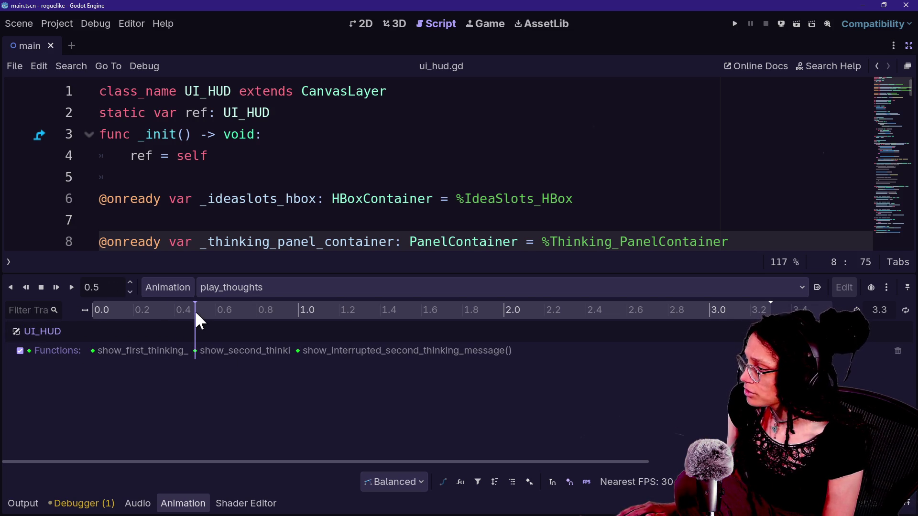
{"action": "left_click", "coordinate": [300, 311]}
{"action": "left_click_drag", "start_coordinate": [300, 316], "coordinate": [298, 317]}
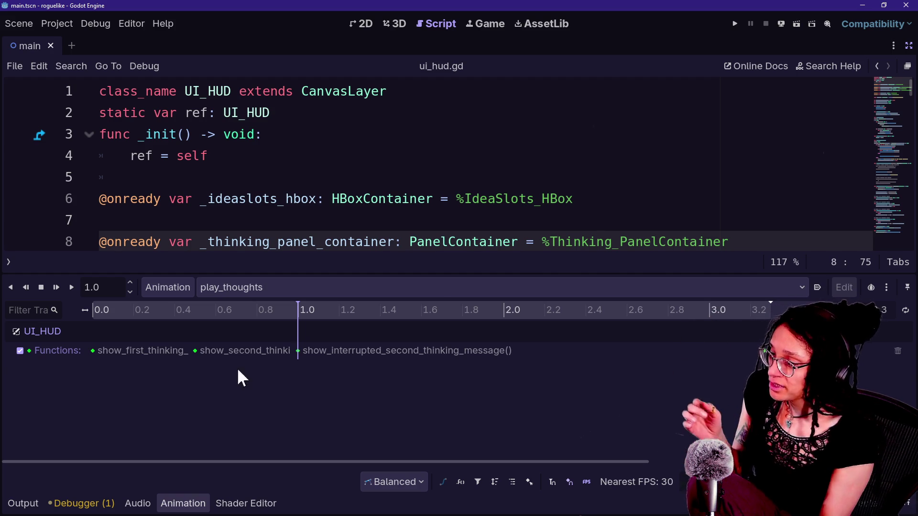
{"action": "left_click_drag", "start_coordinate": [313, 311], "coordinate": [767, 305]}
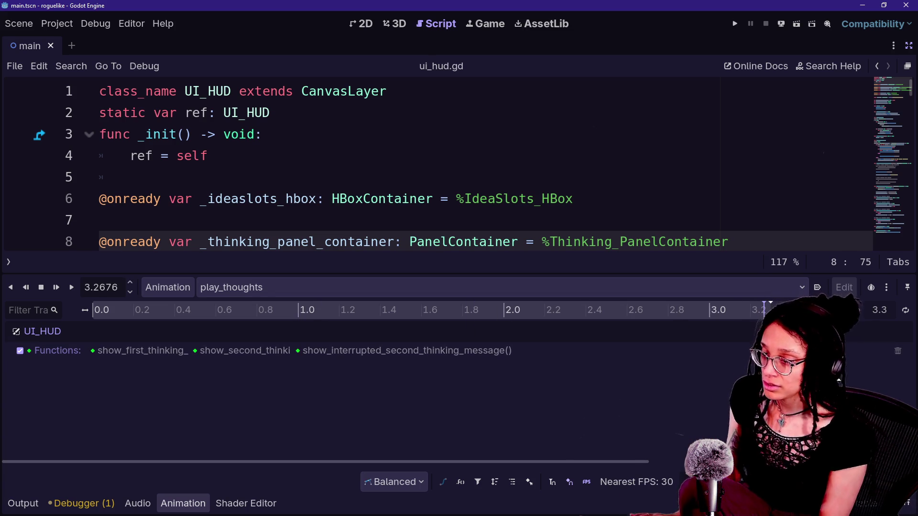
{"action": "key", "text": "alt+Tab"}
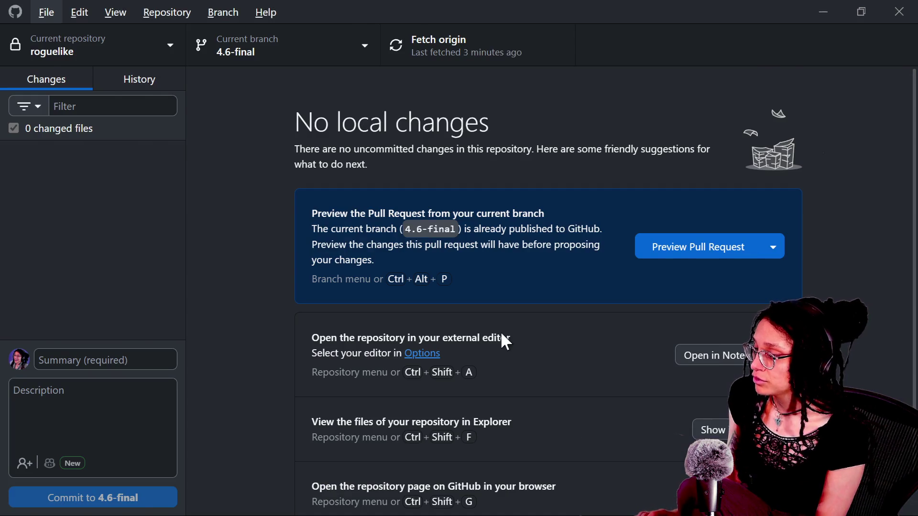
- Set the playhead back to exactly 0.5 seconds and screenshot the animation timeline region
{"action": "key", "text": "alt+Tab"}
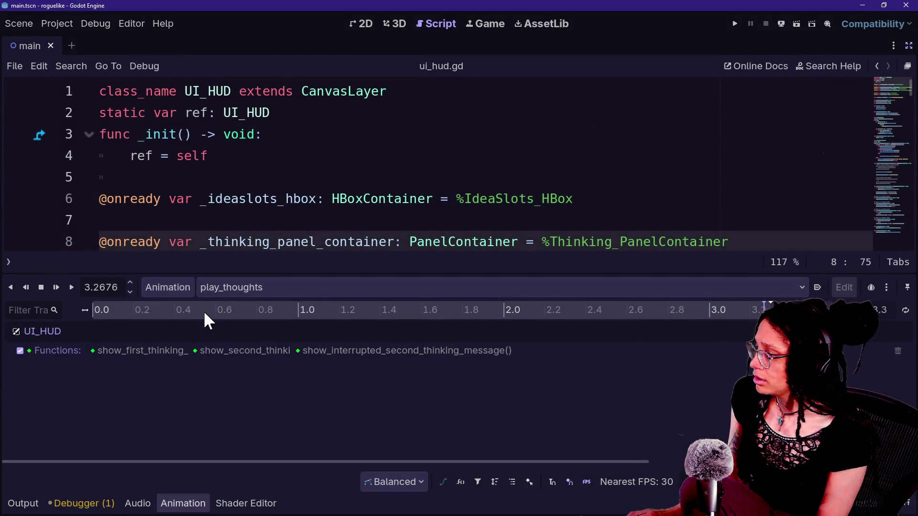
{"action": "left_click_drag", "start_coordinate": [203, 310], "coordinate": [196, 311]}
{"action": "left_click", "coordinate": [195, 311]}
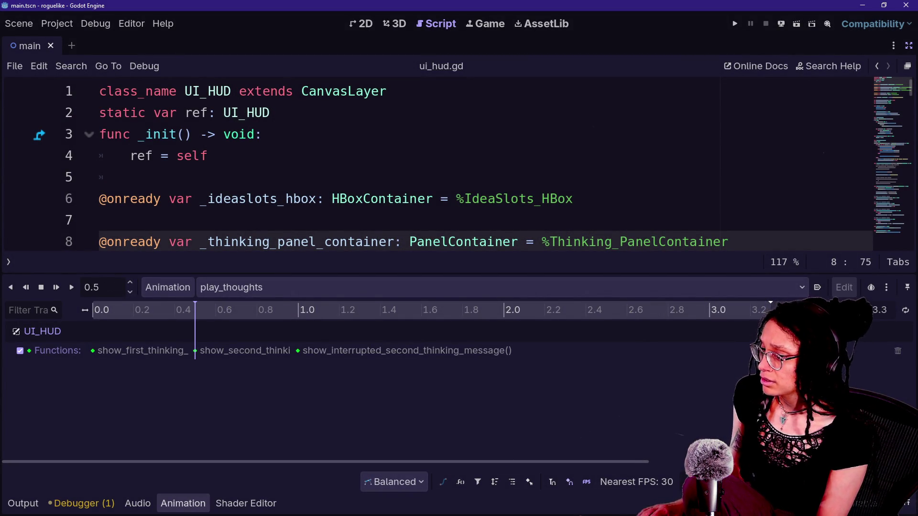
{"action": "key", "text": "Print"}
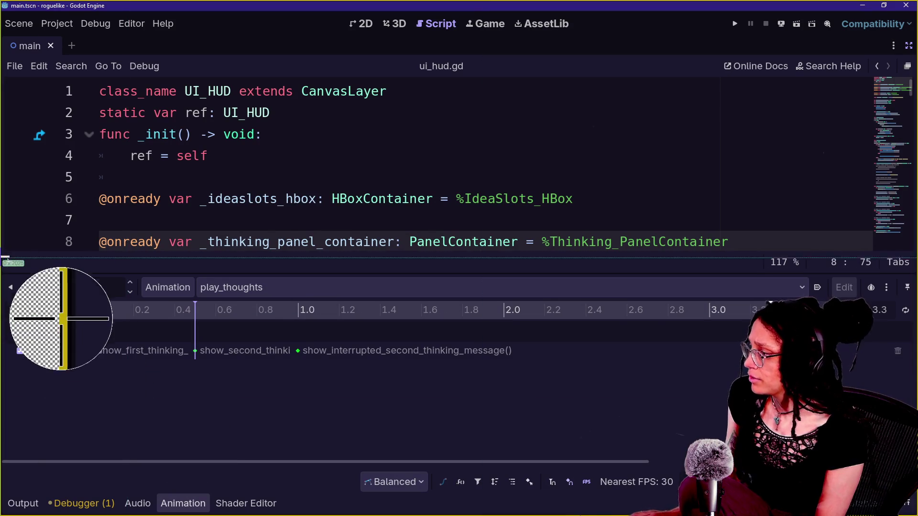
{"action": "mouse_move", "coordinate": [2, 266]}
{"action": "left_mouse_down"}
{"action": "mouse_move", "coordinate": [642, 400]}
{"action": "mouse_move", "coordinate": [903, 391]}
{"action": "mouse_move", "coordinate": [911, 381]}
{"action": "left_mouse_up"}
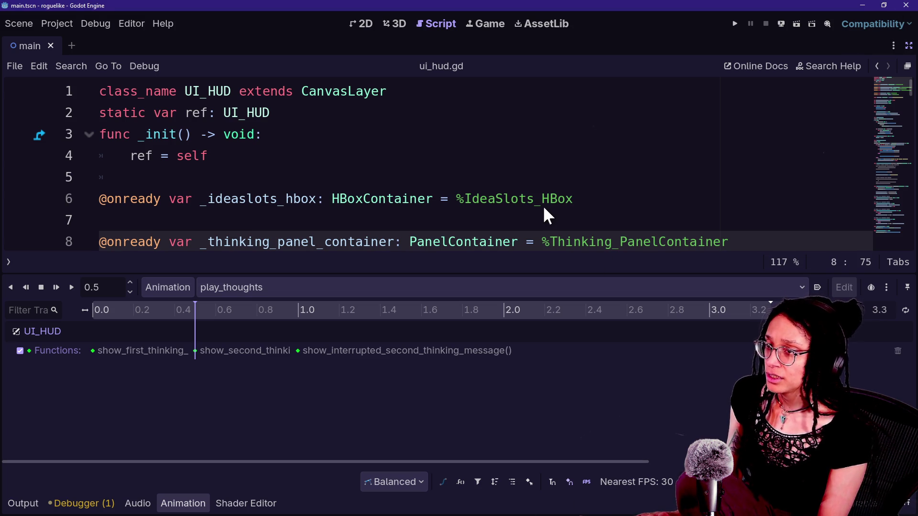
- Switch between Godot and GitHub Desktop, ending on GitHub Desktop
{"action": "key", "text": "alt+Tab"}
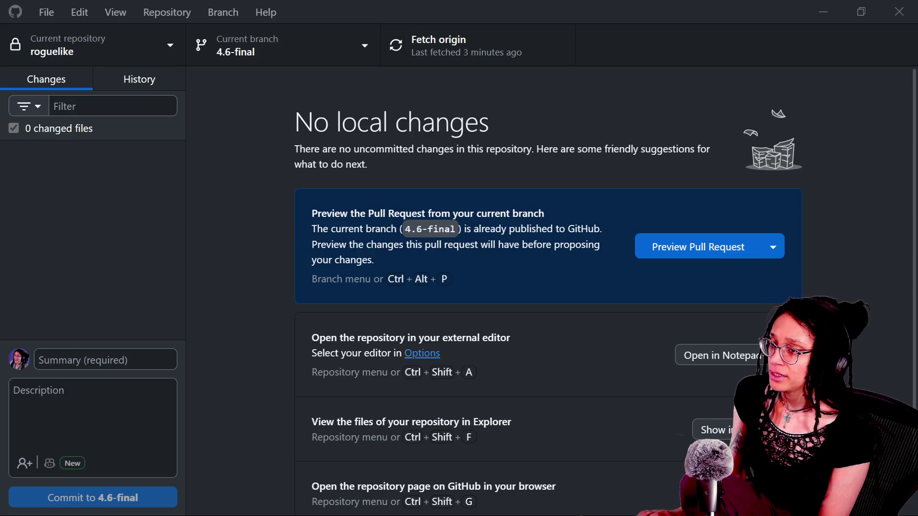
{"action": "key", "text": "alt+Tab"}
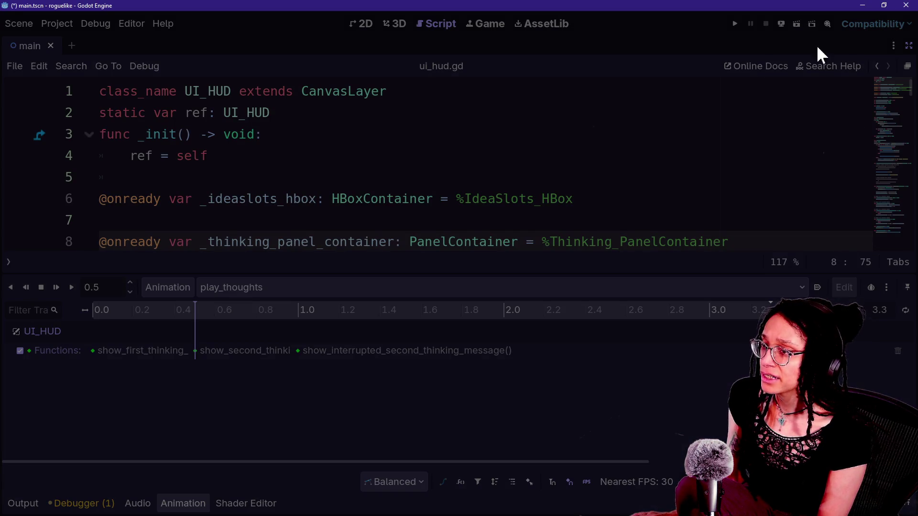
{"action": "key", "text": "alt+Tab"}
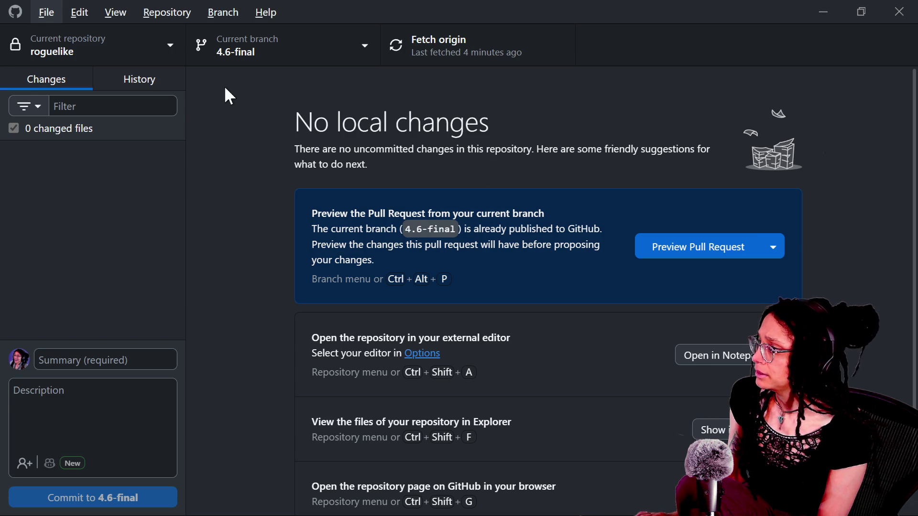
- Check out the main branch, then double-click roguelike in the Godot Project Manager
{"action": "left_click", "coordinate": [233, 59]}
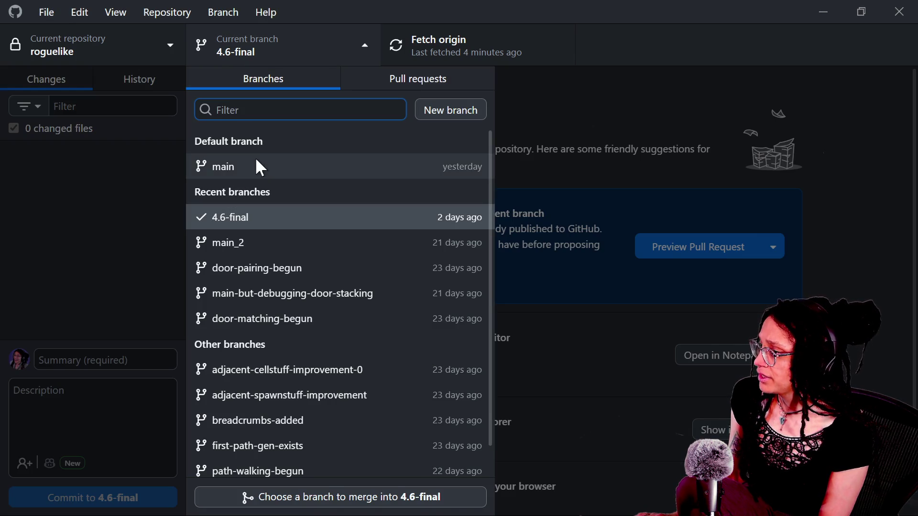
{"action": "left_click", "coordinate": [257, 165]}
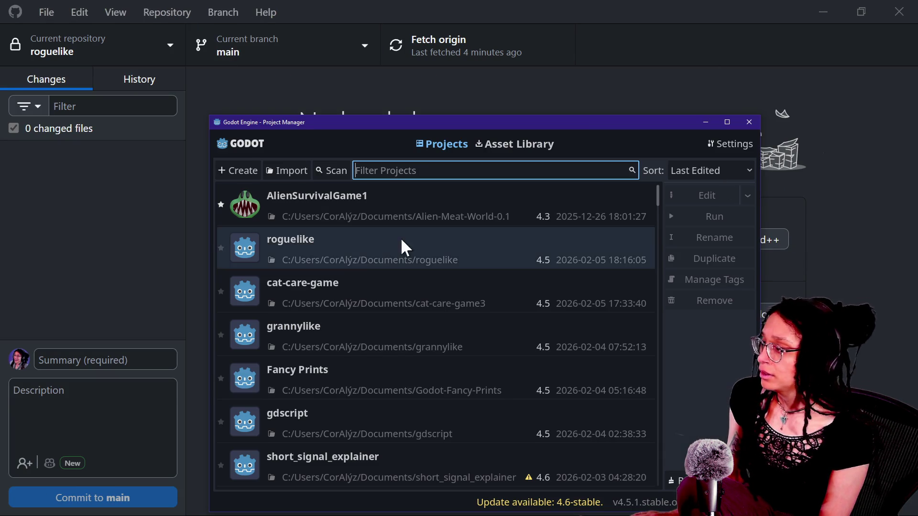
{"action": "double_click", "coordinate": [354, 261]}
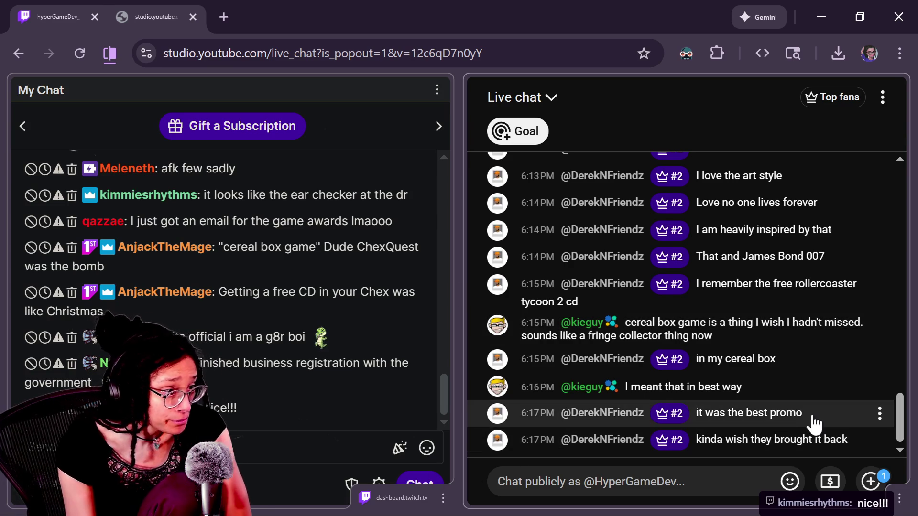
- Scroll the YouTube live chat, then open the gator-dance emote's info card in Twitch chat
{"action": "scroll", "coordinate": [898, 423], "scroll_direction": "up", "scroll_amount": 1}
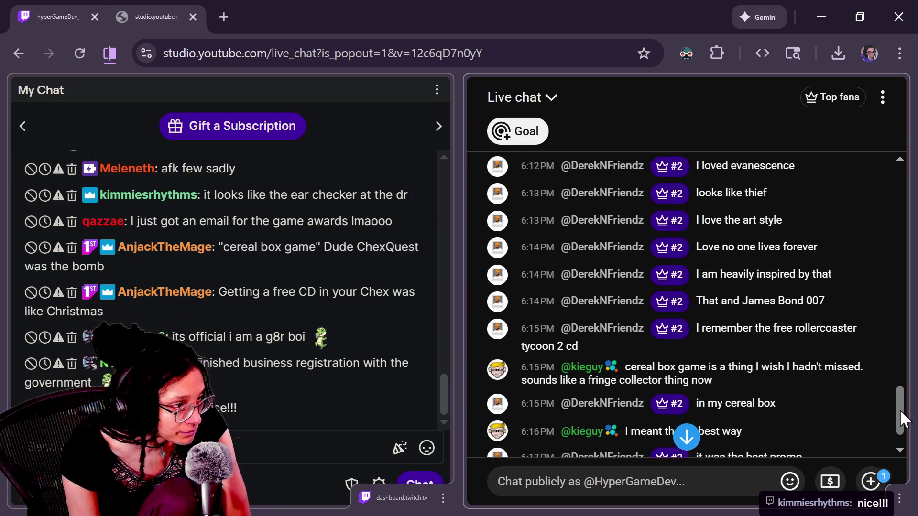
{"action": "scroll", "coordinate": [902, 416], "scroll_direction": "down", "scroll_amount": 1}
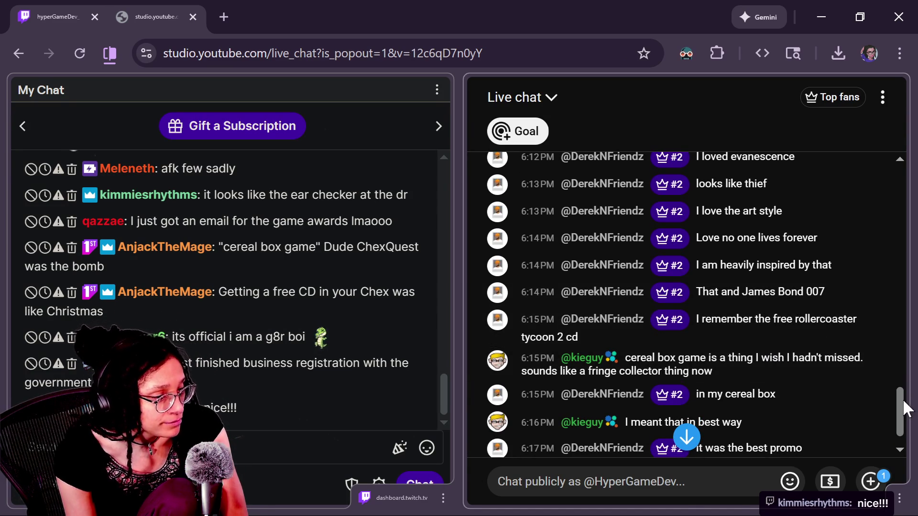
{"action": "scroll", "coordinate": [903, 409], "scroll_direction": "down", "scroll_amount": 1}
{"action": "scroll", "coordinate": [905, 410], "scroll_direction": "down", "scroll_amount": 1}
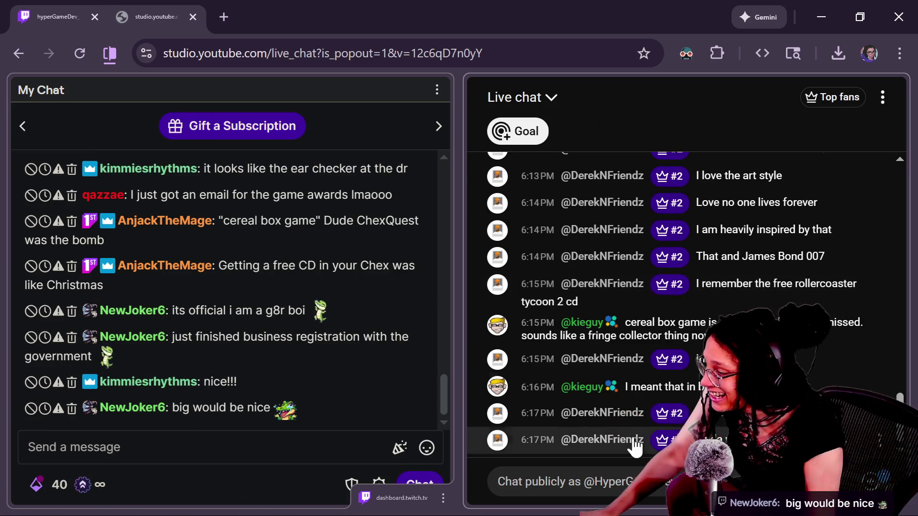
{"action": "left_click", "coordinate": [317, 321]}
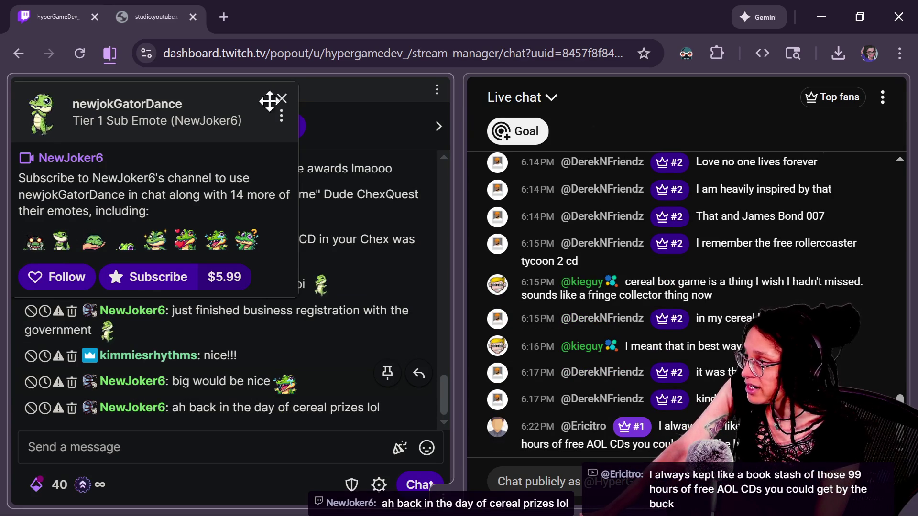
- Follow the gator emote creator's channel, close its card, and jump to the newest chat messages
{"action": "left_click", "coordinate": [64, 281]}
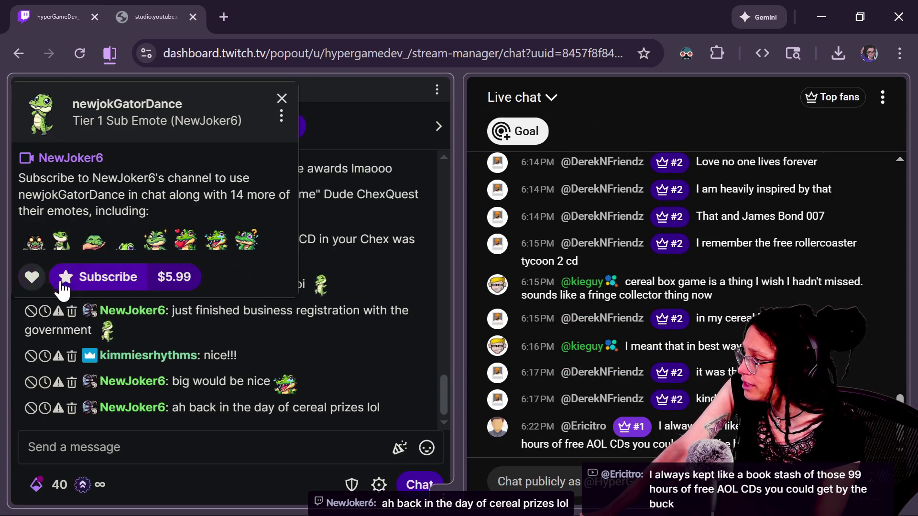
{"action": "left_click", "coordinate": [281, 99]}
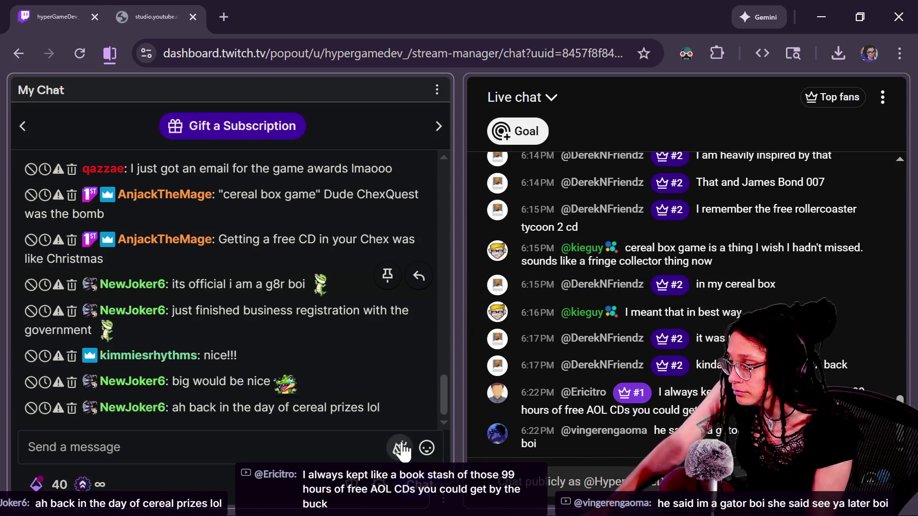
{"action": "left_click", "coordinate": [251, 437]}
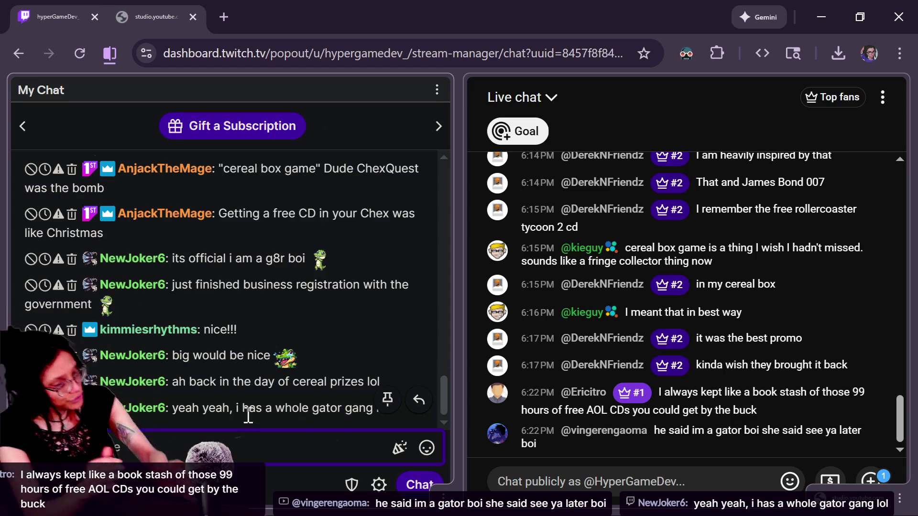
{"action": "left_click", "coordinate": [248, 423]}
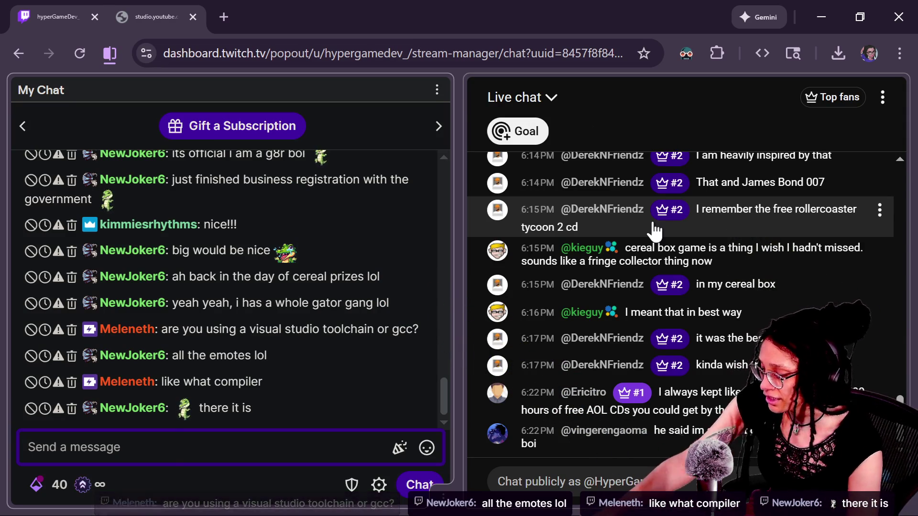
- Glance at the Godot script editor, then return to the browser chat window
{"action": "key", "text": "alt+Tab"}
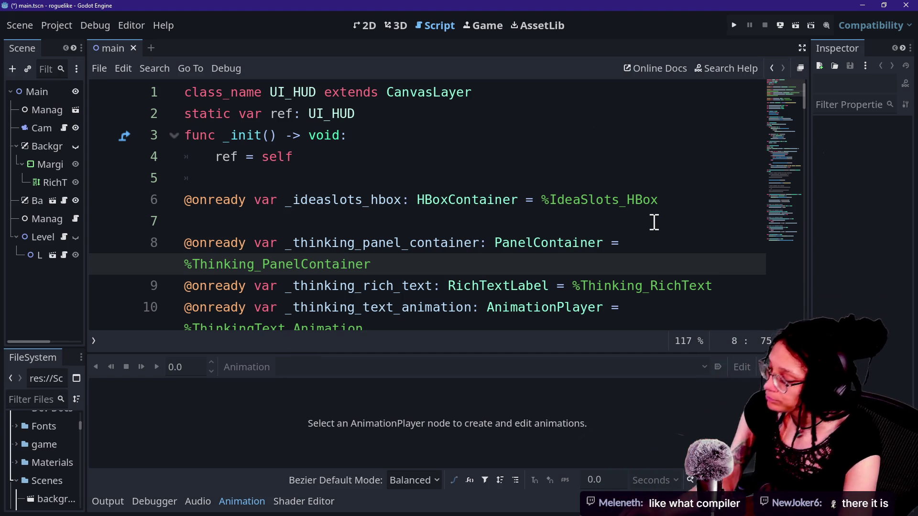
{"action": "key", "text": "alt+Tab"}
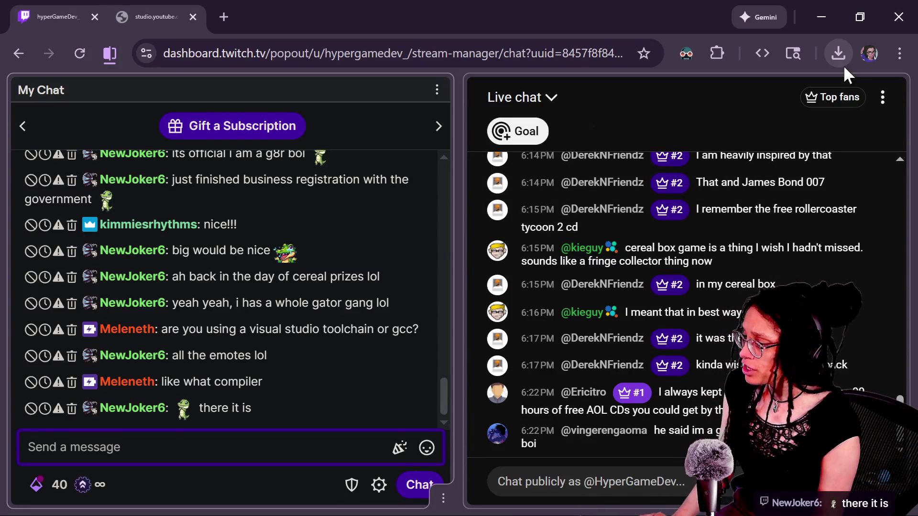
{"action": "left_click", "coordinate": [656, 442]}
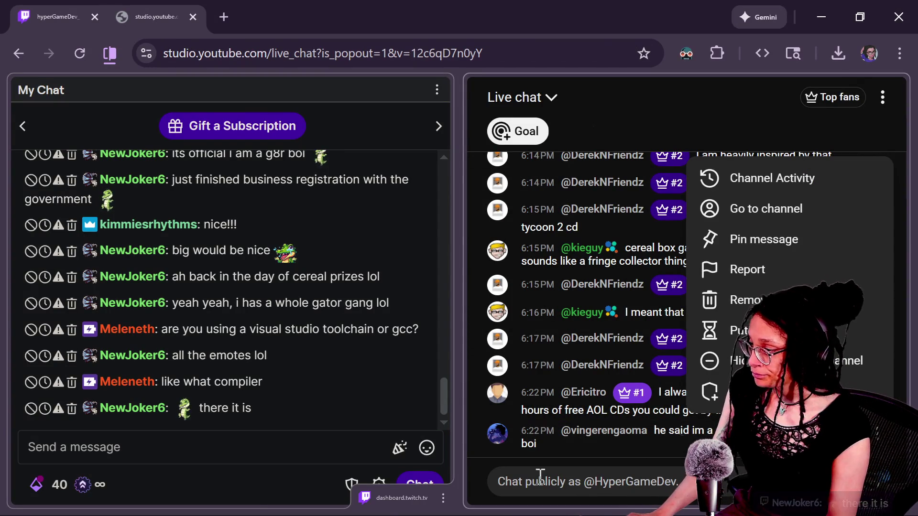
- Send the message 'Zed Editor' in the Twitch stream chat, then return to Godot
{"action": "left_click", "coordinate": [329, 444]}
{"action": "type", "text": "Zed "}
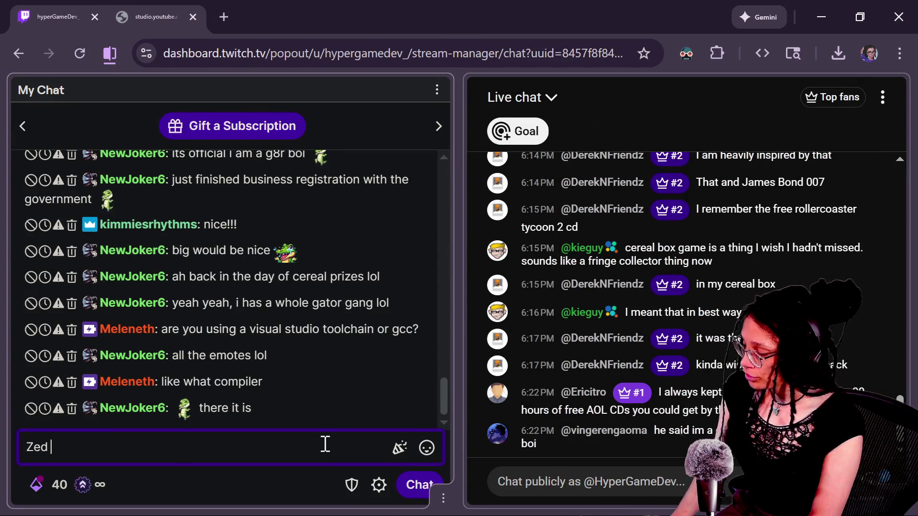
{"action": "type", "text": "Editor"}
{"action": "key", "text": "Return"}
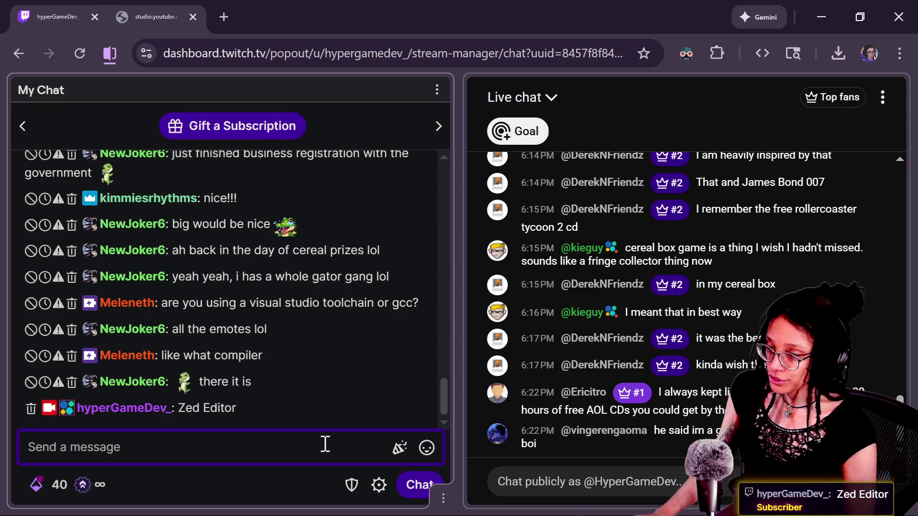
{"action": "key", "text": "alt+Tab"}
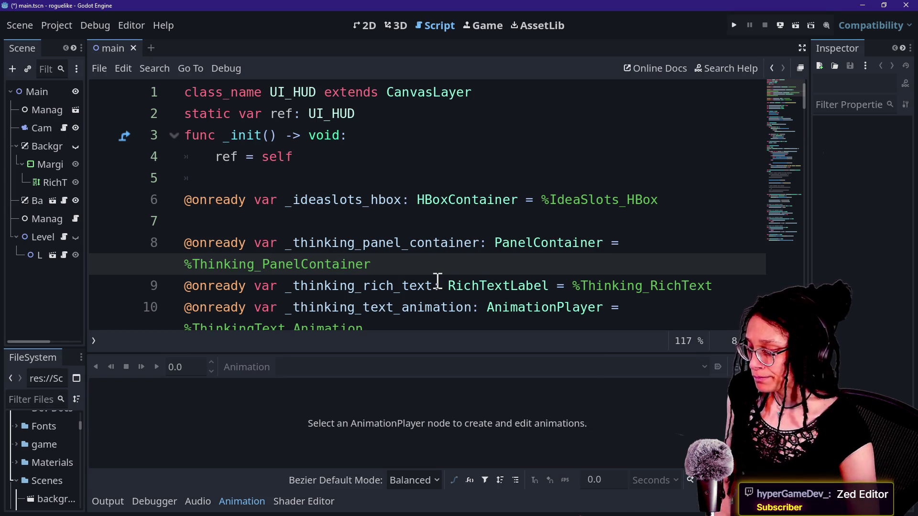
- Place the caret in the ui_hud script, collapse the bottom panel, and return to the script's top
{"action": "left_click", "coordinate": [419, 142]}
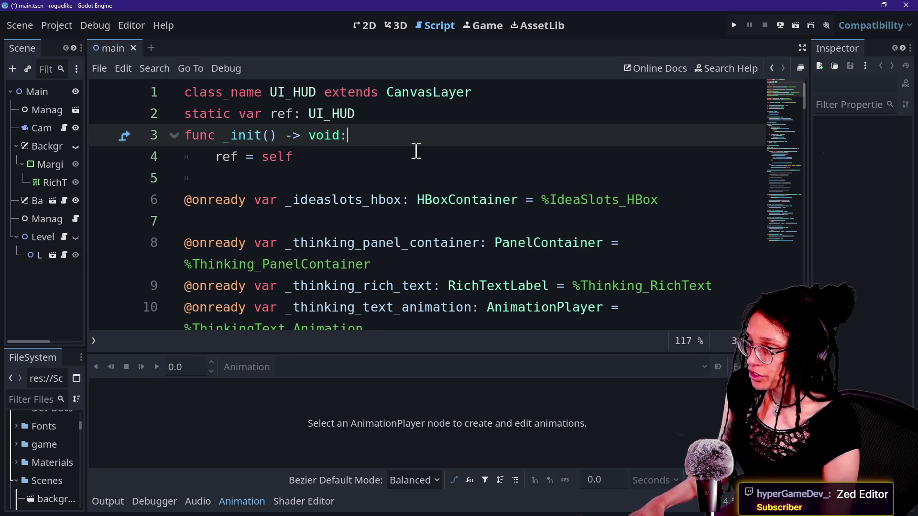
{"action": "left_click", "coordinate": [489, 159]}
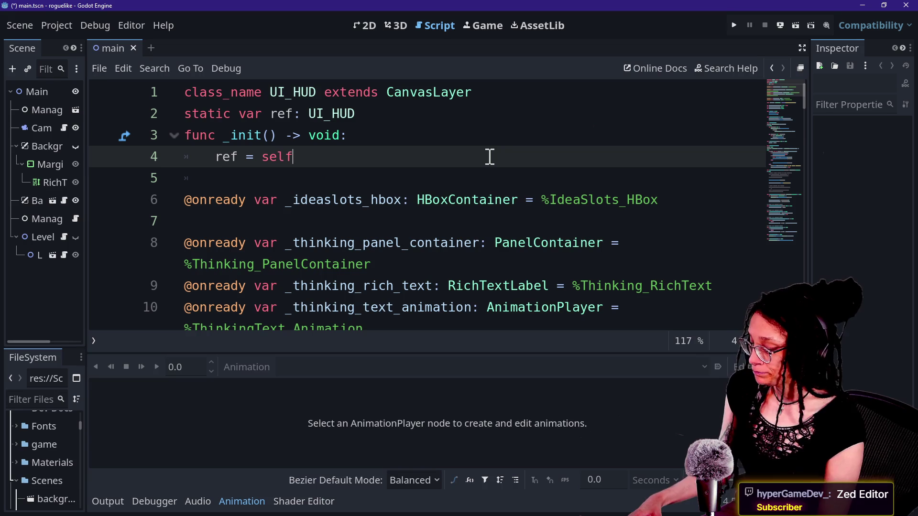
{"action": "key", "text": "alt+o"}
{"action": "key", "text": "alt+o"}
{"action": "mouse_move", "coordinate": [784, 101]}
{"action": "left_mouse_down"}
{"action": "mouse_move", "coordinate": [786, 131]}
{"action": "mouse_move", "coordinate": [770, 75]}
{"action": "left_mouse_up"}
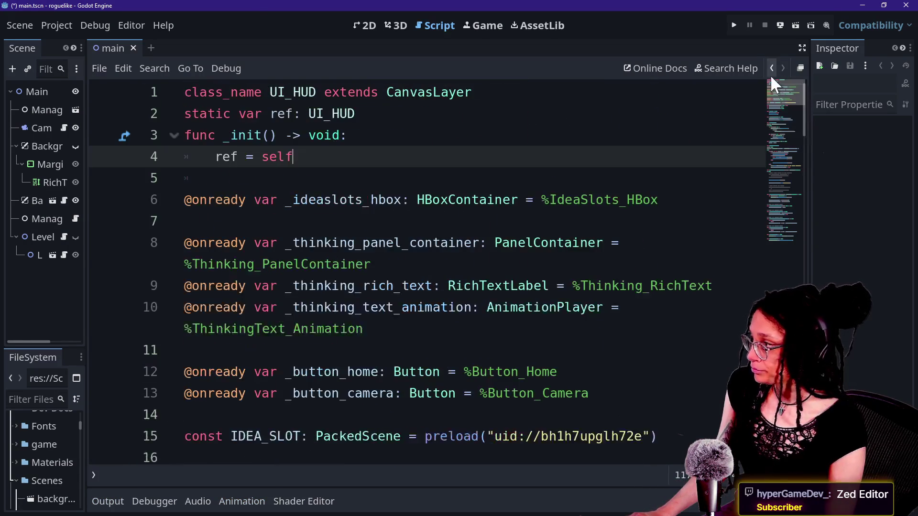
{"action": "key", "text": "Up"}
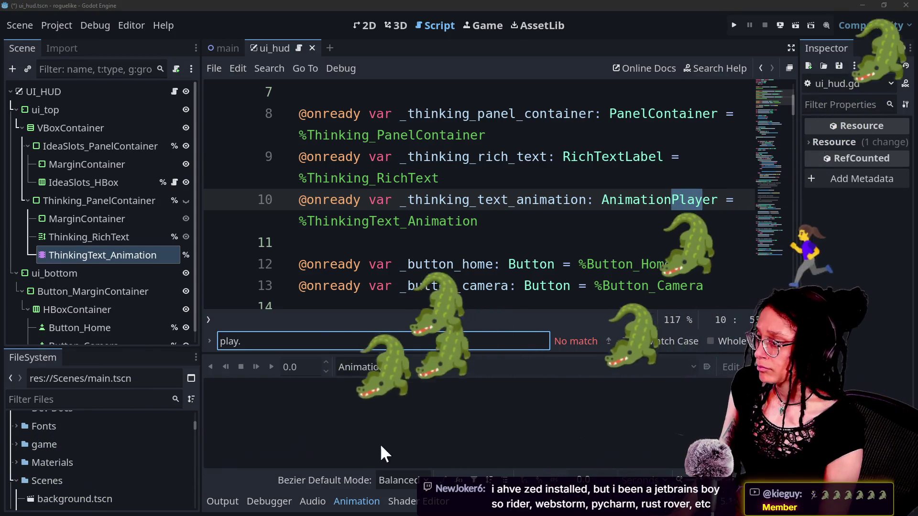
- Search the script for '.play', then create a new animation named play_thoughts
{"action": "left_click", "coordinate": [403, 340]}
{"action": "type", "text": ".play"}
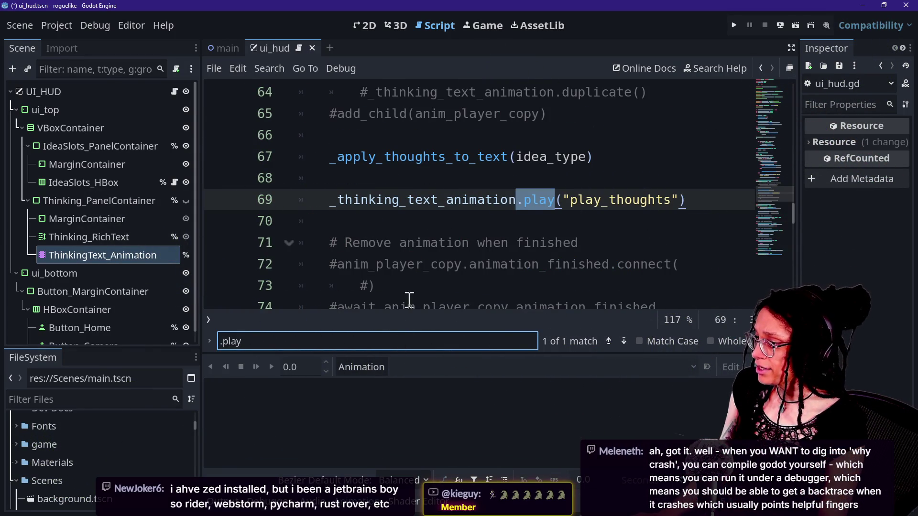
{"action": "left_click", "coordinate": [362, 367]}
{"action": "left_click", "coordinate": [359, 381]}
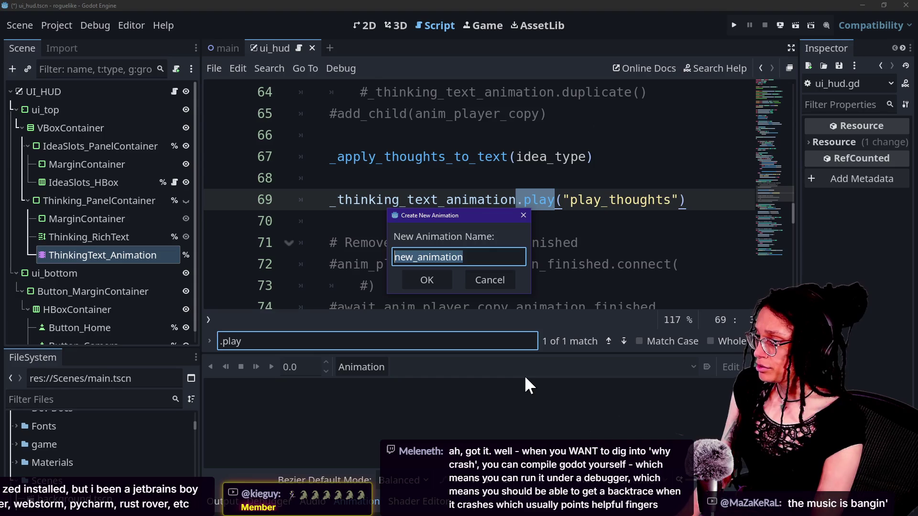
{"action": "type", "text": "play_thoughts"}
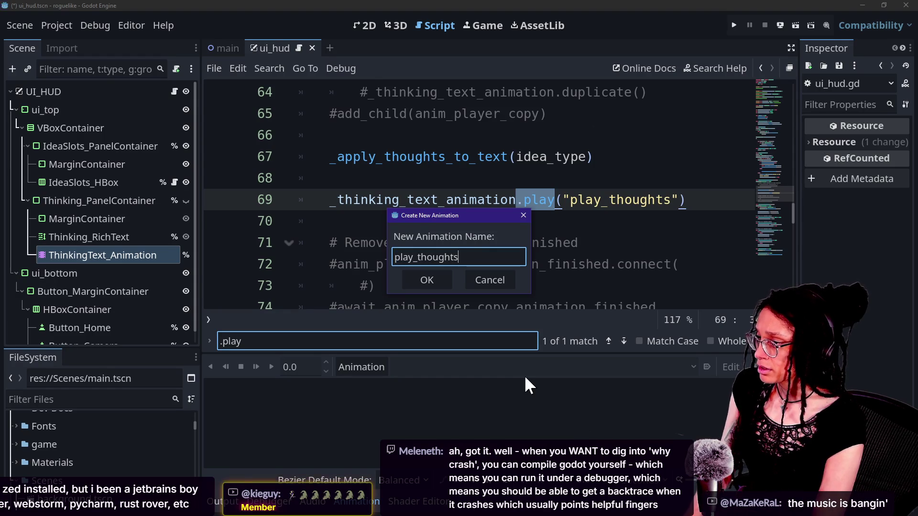
{"action": "key", "text": "Return"}
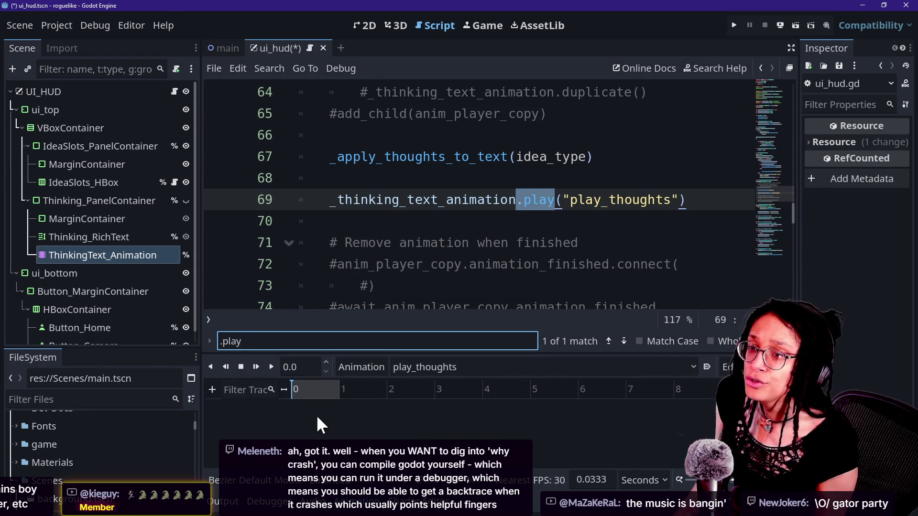
{"action": "key", "text": "alt+Tab"}
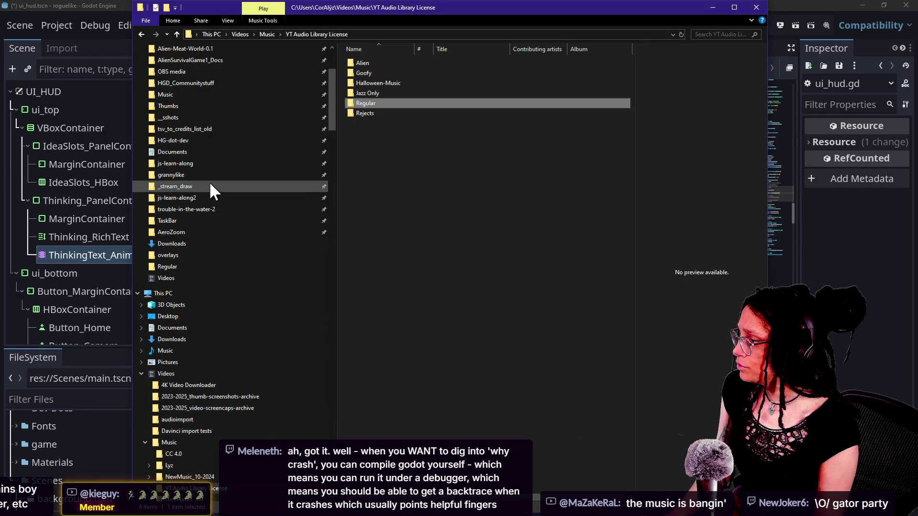
{"action": "left_click", "coordinate": [234, 117]}
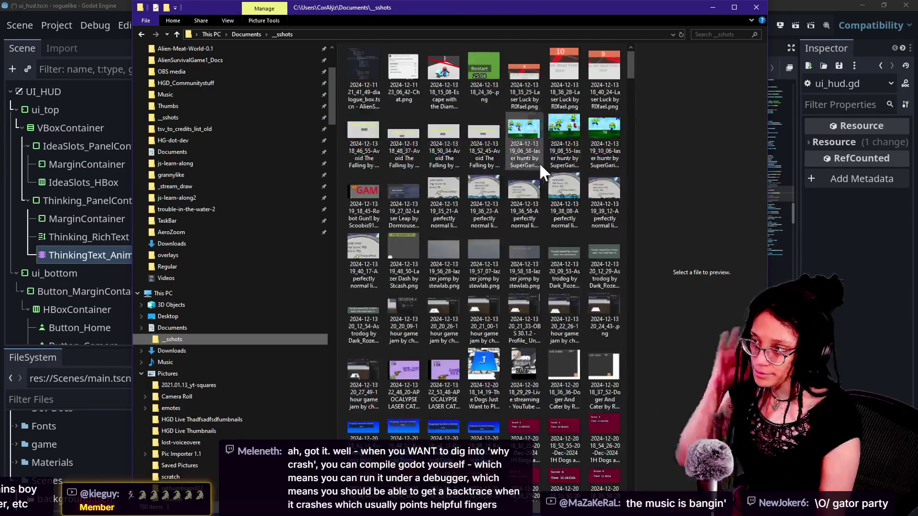
{"action": "left_click_drag", "start_coordinate": [637, 67], "coordinate": [604, 480]}
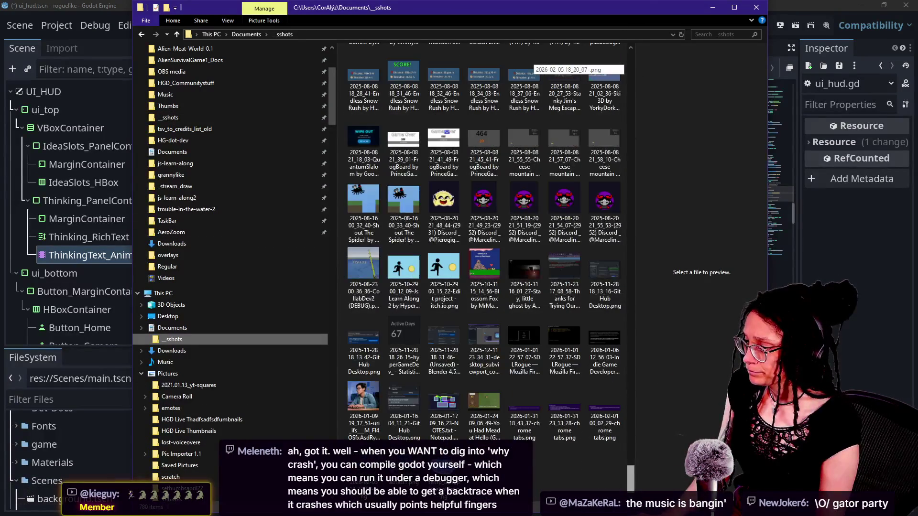
{"action": "left_click", "coordinate": [404, 457]}
{"action": "left_click", "coordinate": [346, 472]}
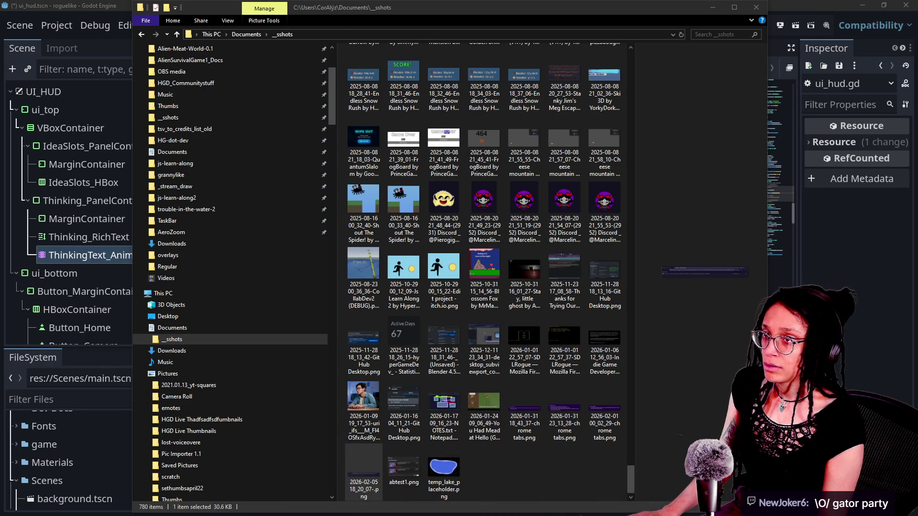
{"action": "key", "text": "Return"}
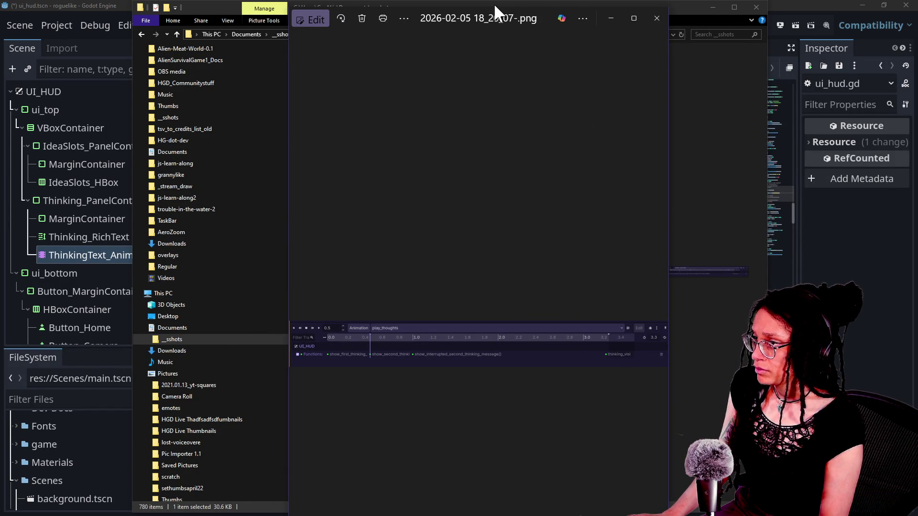
- Zoom and pan the screenshot to read the play_thoughts timeline's function-call keys
{"action": "mouse_move", "coordinate": [494, 5]}
{"action": "left_mouse_down"}
{"action": "mouse_move", "coordinate": [529, 188]}
{"action": "mouse_move", "coordinate": [502, 498]}
{"action": "mouse_move", "coordinate": [490, 181]}
{"action": "left_mouse_up"}
{"action": "scroll", "coordinate": [403, 371], "scroll_direction": "up", "scroll_amount": 5}
{"action": "mouse_move", "coordinate": [299, 300]}
{"action": "left_mouse_down"}
{"action": "mouse_move", "coordinate": [613, 304]}
{"action": "mouse_move", "coordinate": [888, 278]}
{"action": "mouse_move", "coordinate": [525, 313]}
{"action": "left_mouse_up"}
{"action": "scroll", "coordinate": [525, 313], "scroll_direction": "down", "scroll_amount": 5}
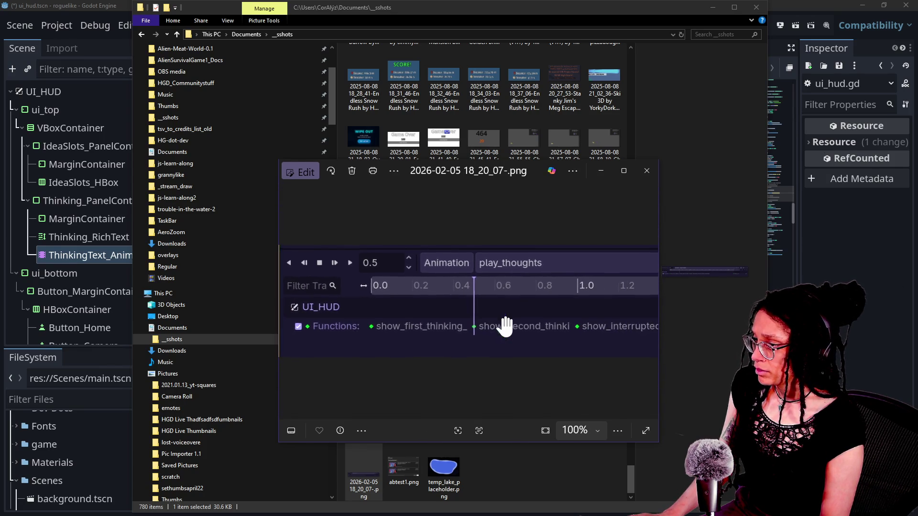
{"action": "left_click_drag", "start_coordinate": [417, 328], "coordinate": [334, 322]}
{"action": "left_click_drag", "start_coordinate": [492, 322], "coordinate": [402, 316]}
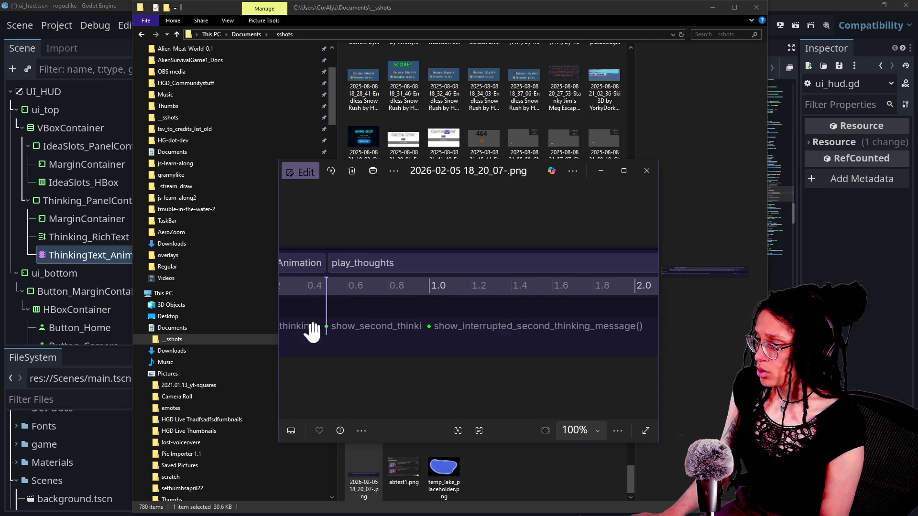
- Browse the neighbouring screenshots, then return to Godot on empty line 70
{"action": "left_click", "coordinate": [287, 319]}
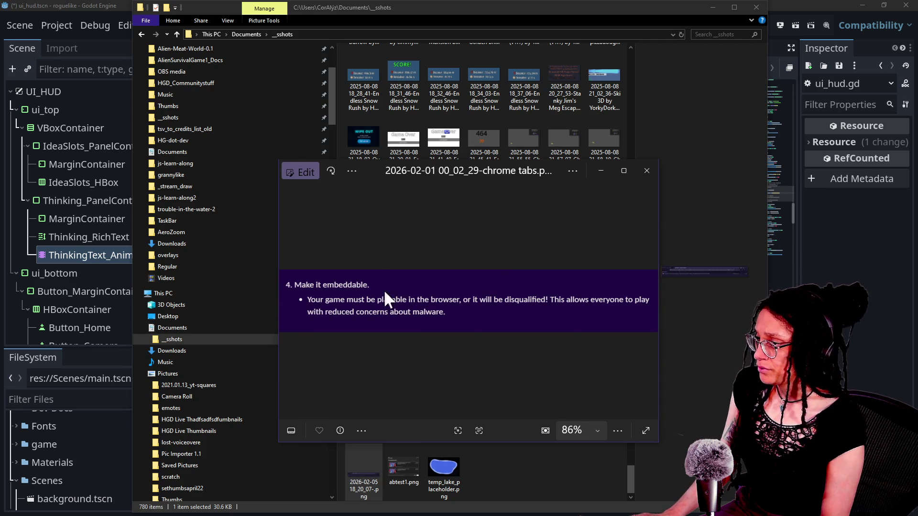
{"action": "key", "text": "Left"}
{"action": "key", "text": "Left"}
{"action": "key", "text": "Right"}
{"action": "key", "text": "Right"}
{"action": "key", "text": "Right"}
{"action": "key", "text": "Right"}
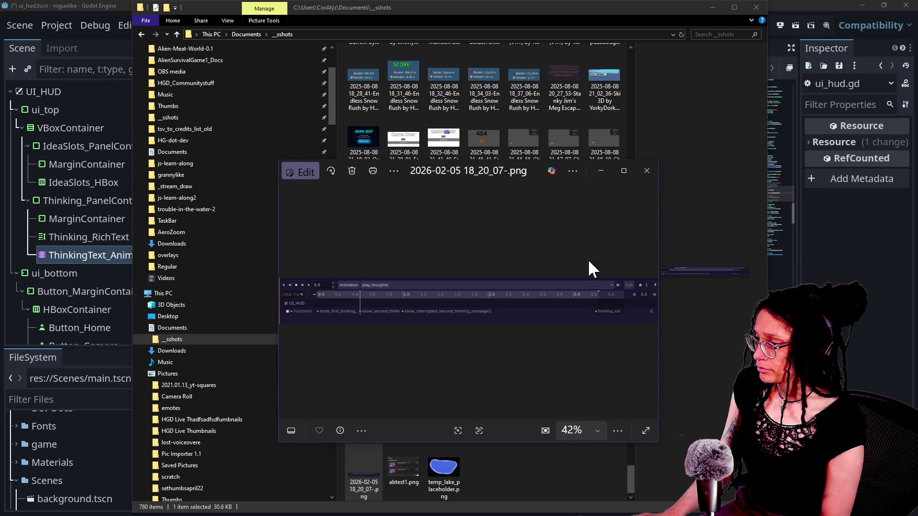
{"action": "key", "text": "alt+Tab"}
{"action": "left_click", "coordinate": [356, 225]}
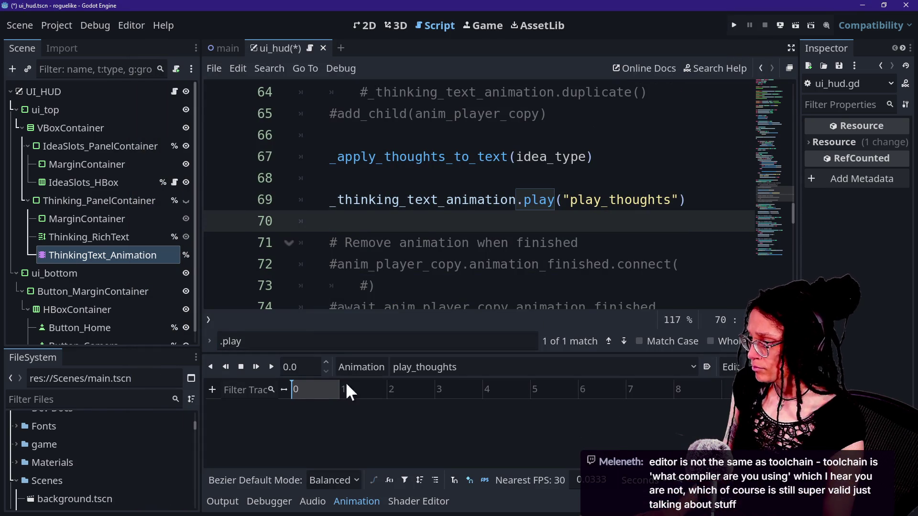
- Add a Call Method Track targeting the UI_HUD node to play_thoughts
{"action": "left_click", "coordinate": [213, 389]}
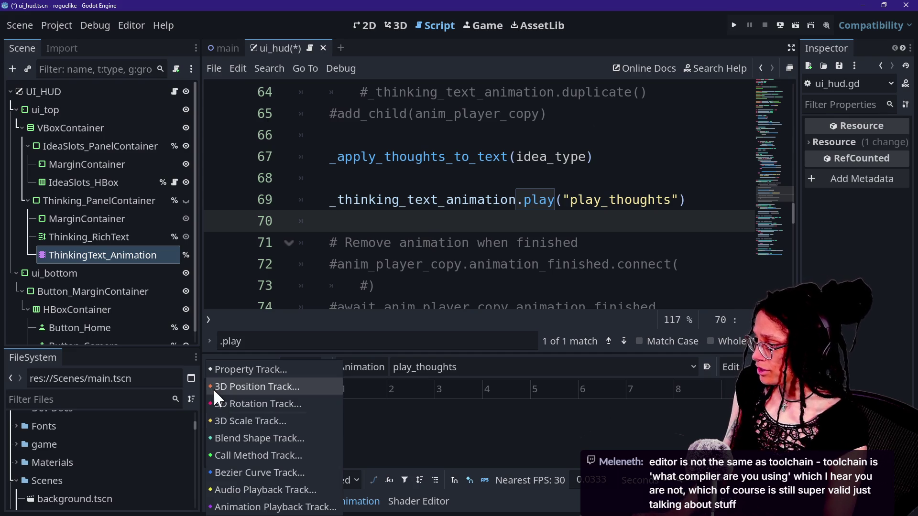
{"action": "left_click", "coordinate": [260, 453]}
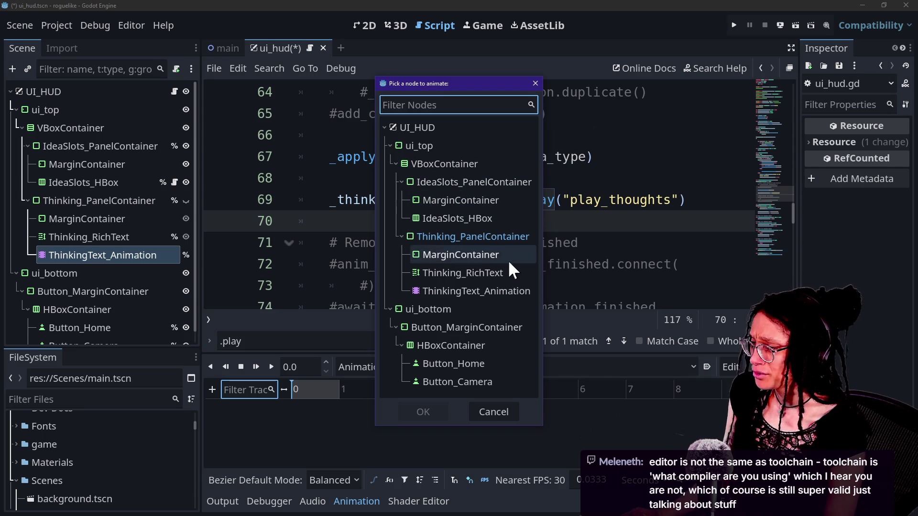
{"action": "left_click", "coordinate": [488, 292]}
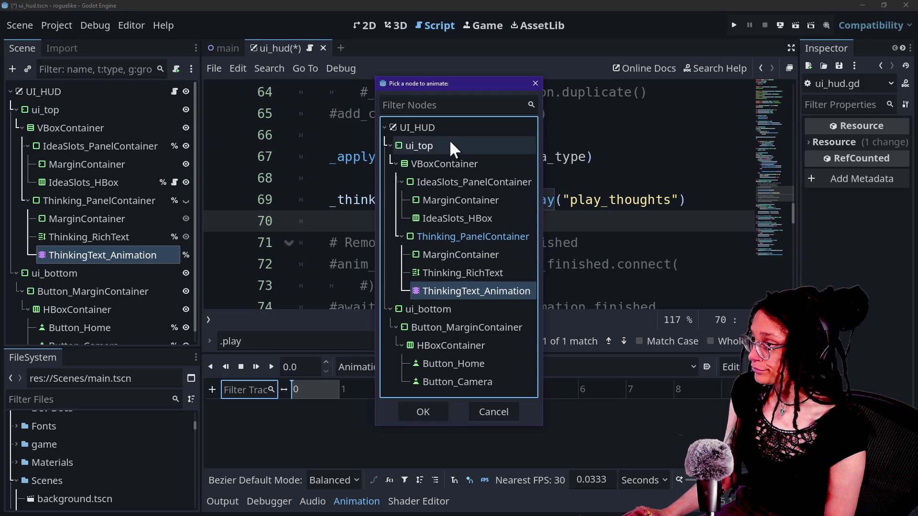
{"action": "left_click", "coordinate": [430, 127]}
{"action": "left_click", "coordinate": [423, 412]}
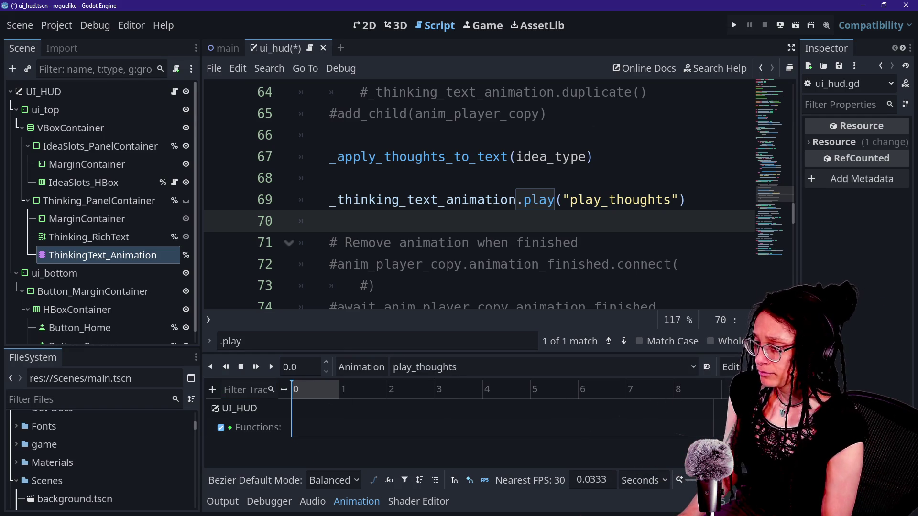
- Set the animation length to 3.3 and insert a show method key at 0 s
{"action": "type", "text": "3.3"}
{"action": "key", "text": "Return"}
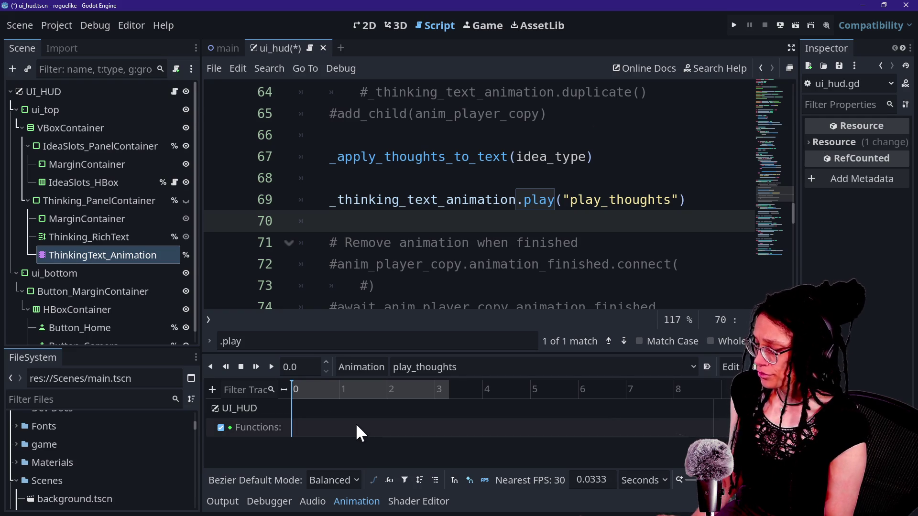
{"action": "scroll", "coordinate": [341, 426], "scroll_direction": "up", "scroll_amount": 1}
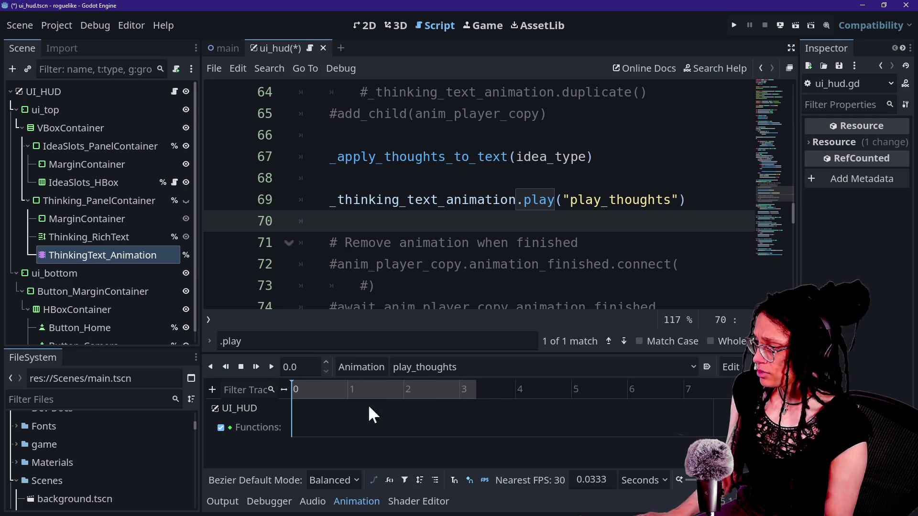
{"action": "right_click", "coordinate": [294, 430]}
{"action": "left_click", "coordinate": [312, 440]}
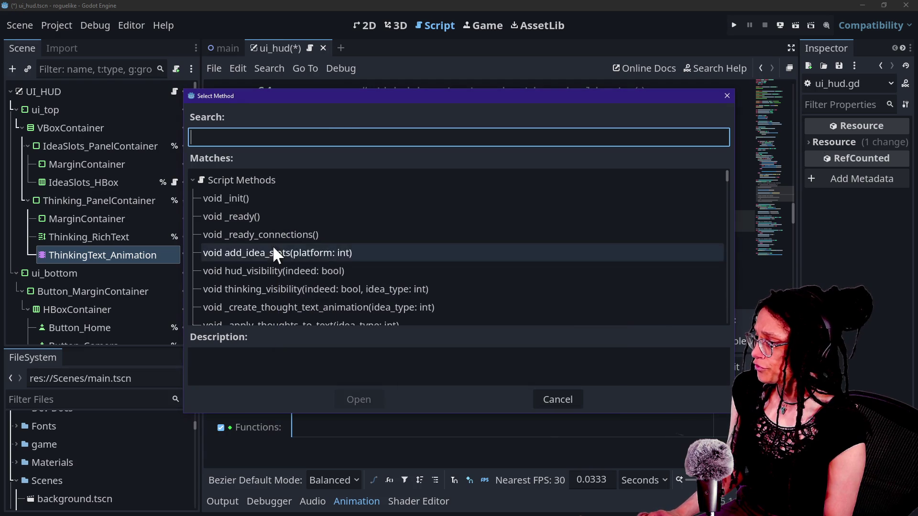
{"action": "type", "text": "show"}
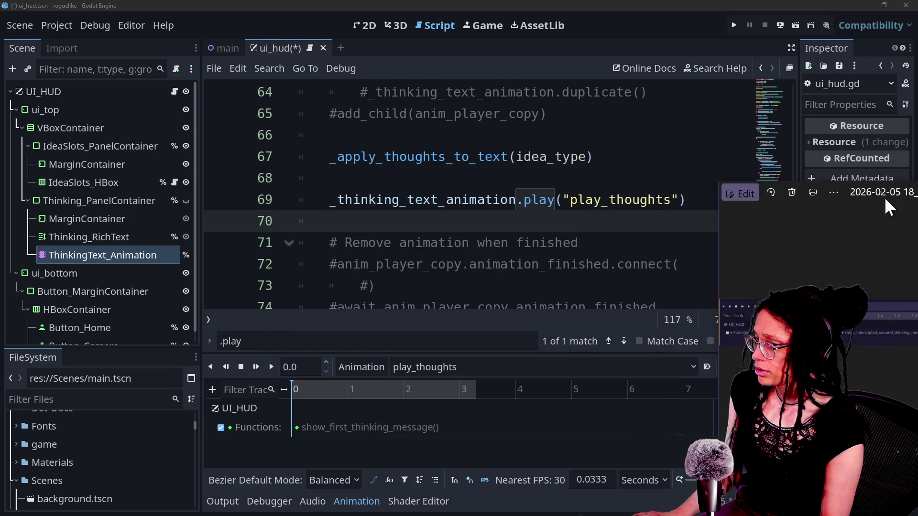
- Insert a show_second_thinking_message call key at 0.5 s
{"action": "left_click", "coordinate": [318, 389]}
{"action": "mouse_move", "coordinate": [318, 390]}
{"action": "left_mouse_down"}
{"action": "mouse_move", "coordinate": [360, 389]}
{"action": "mouse_move", "coordinate": [318, 395]}
{"action": "left_mouse_up"}
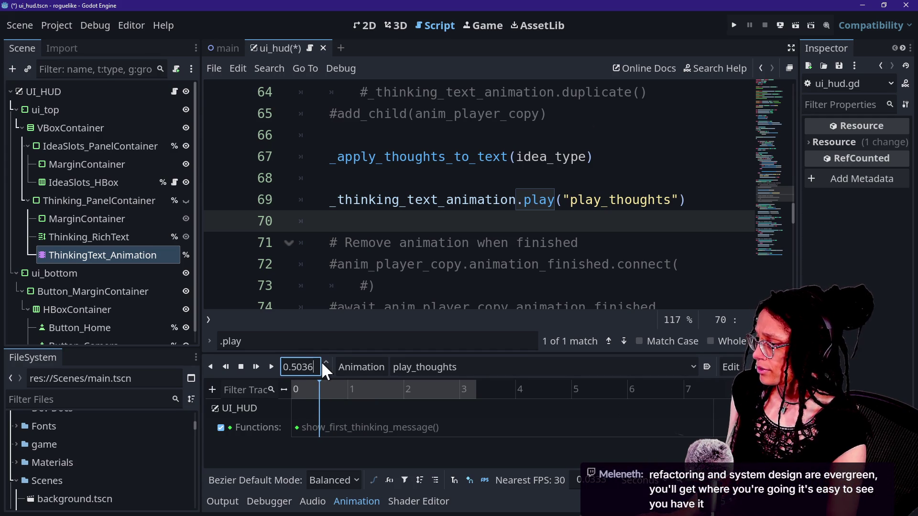
{"action": "key", "text": "BackSpace"}
{"action": "key", "text": "BackSpace"}
{"action": "key", "text": "BackSpace"}
{"action": "right_click", "coordinate": [318, 434]}
{"action": "left_click", "coordinate": [334, 443]}
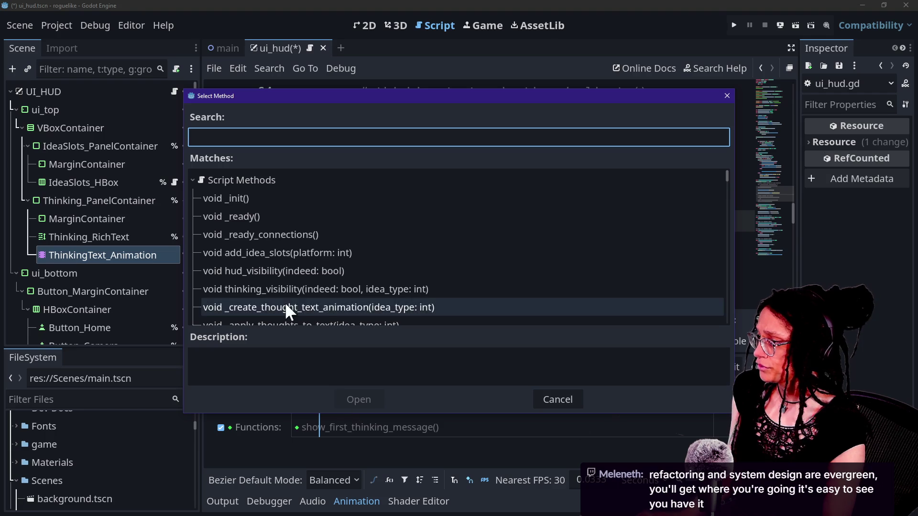
{"action": "type", "text": "show"}
{"action": "double_click", "coordinate": [297, 234]}
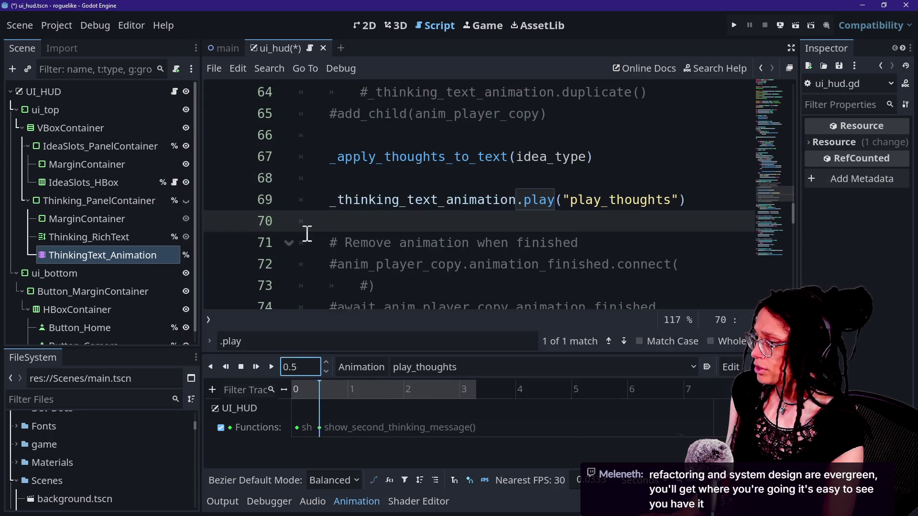
- Insert a show_interrupted_second_thinking_message call key at 1.0 s
{"action": "left_click_drag", "start_coordinate": [332, 389], "coordinate": [347, 388]}
{"action": "left_click", "coordinate": [319, 375]}
{"action": "key", "text": "BackSpace"}
{"action": "right_click", "coordinate": [346, 429]}
{"action": "left_click", "coordinate": [362, 437]}
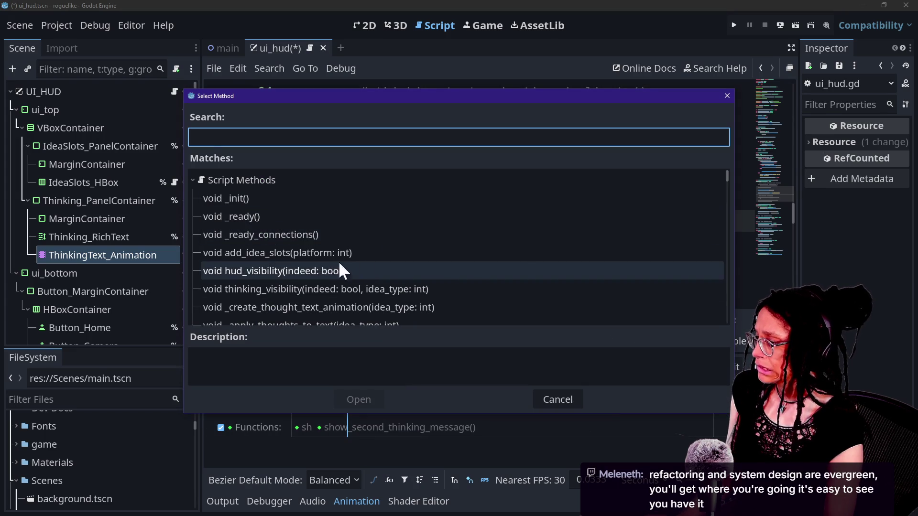
{"action": "type", "text": "show"}
{"action": "key", "text": "Down"}
{"action": "key", "text": "Return"}
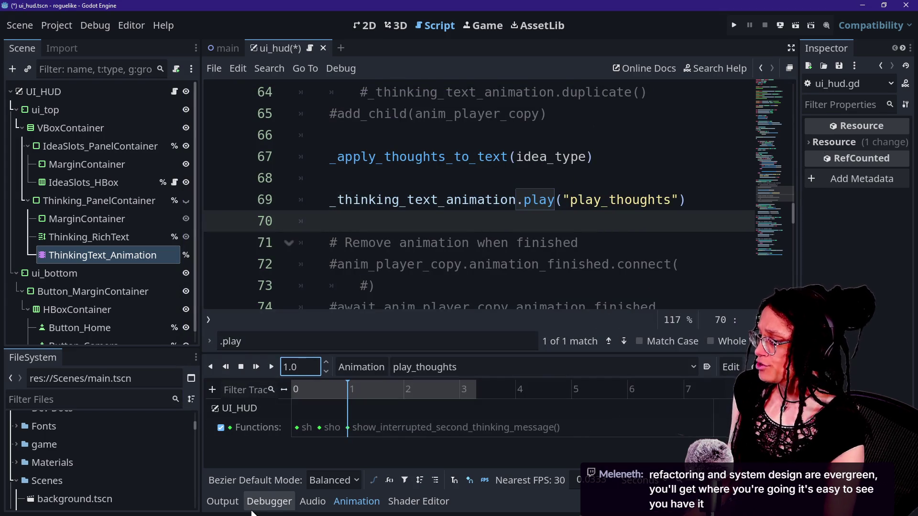
- Insert a thinking_visibility call key at 3.25 s
{"action": "left_click_drag", "start_coordinate": [347, 391], "coordinate": [402, 394]}
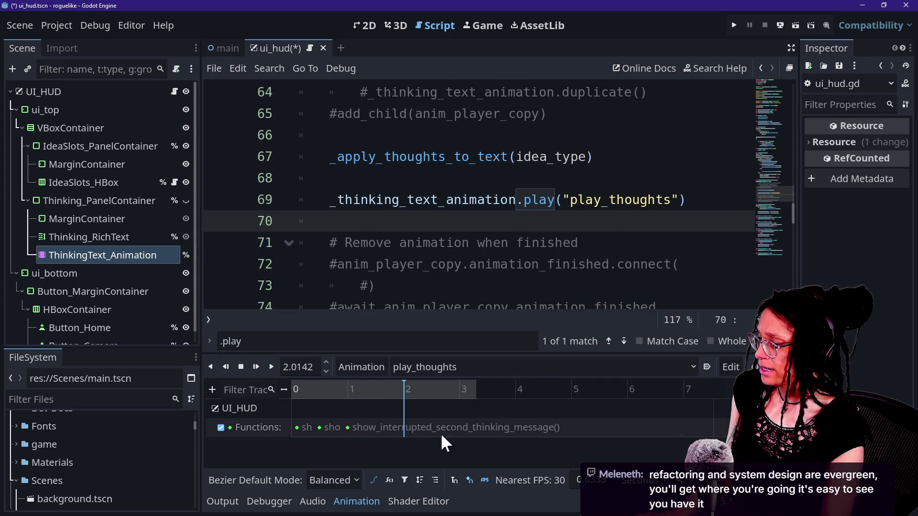
{"action": "mouse_move", "coordinate": [484, 396]}
{"action": "left_mouse_down"}
{"action": "mouse_move", "coordinate": [461, 397]}
{"action": "mouse_move", "coordinate": [476, 402]}
{"action": "left_mouse_up"}
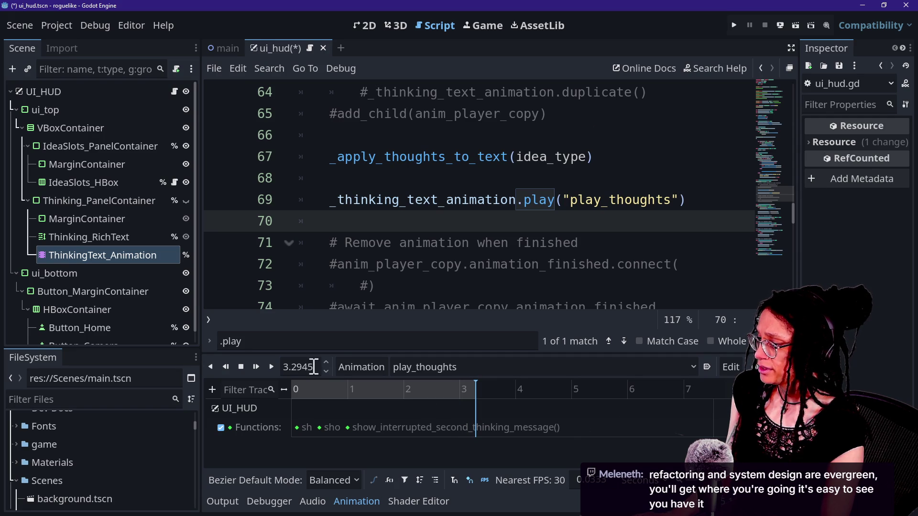
{"action": "key", "text": "BackSpace"}
{"action": "key", "text": "BackSpace"}
{"action": "key", "text": "BackSpace"}
{"action": "type", "text": "3.3"}
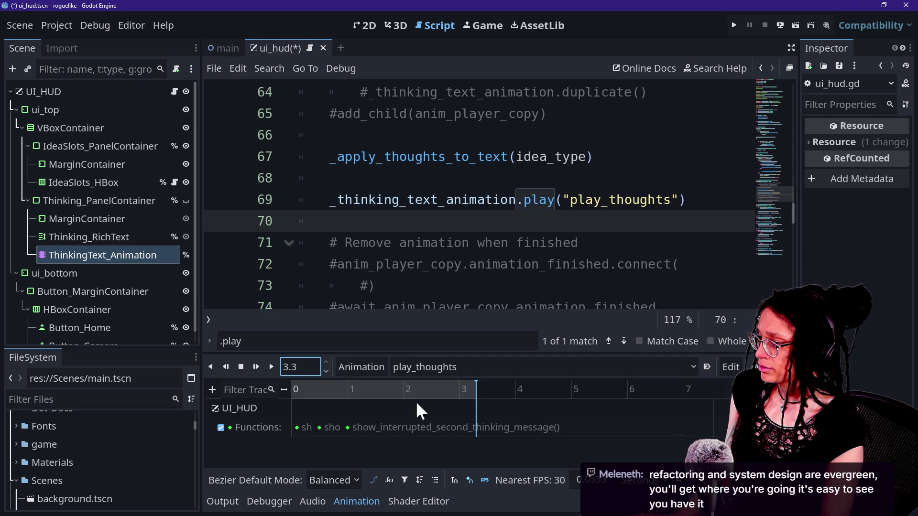
{"action": "key", "text": "BackSpace"}
{"action": "type", "text": "25"}
{"action": "key", "text": "Return"}
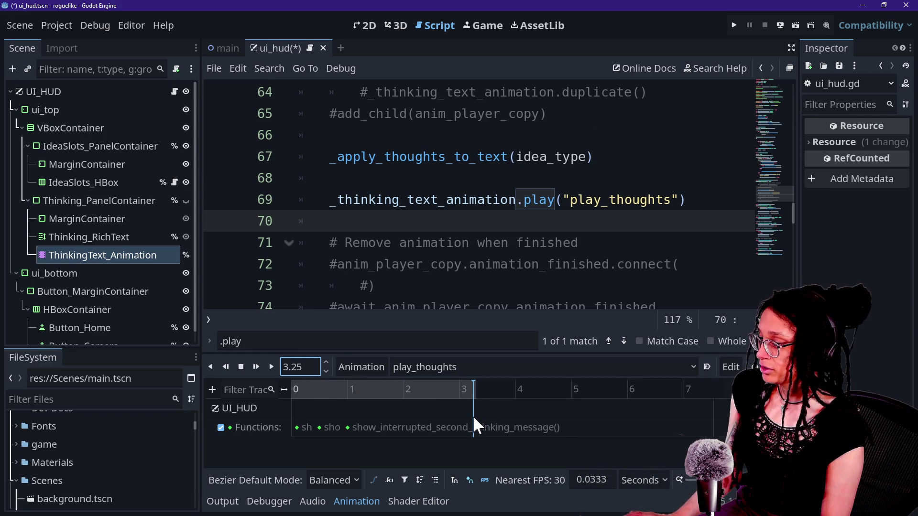
{"action": "right_click", "coordinate": [465, 387]}
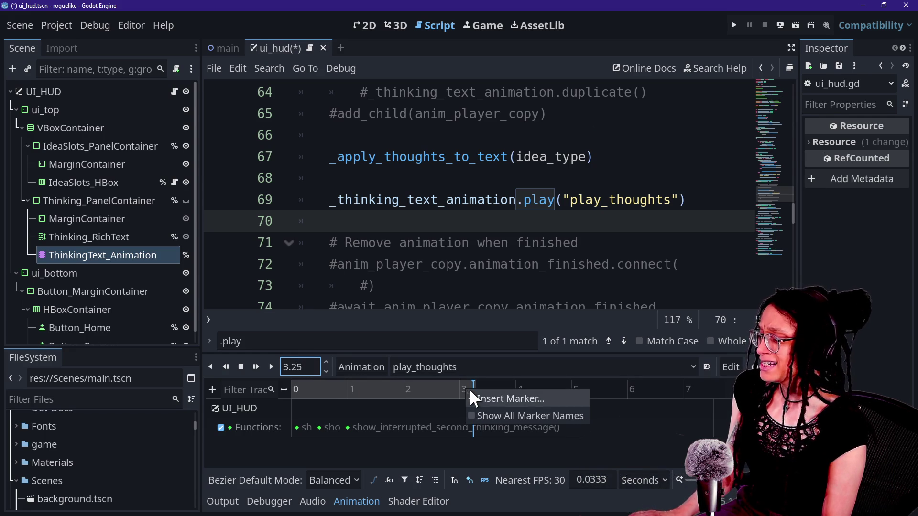
{"action": "left_click", "coordinate": [468, 425]}
{"action": "right_click", "coordinate": [472, 429]}
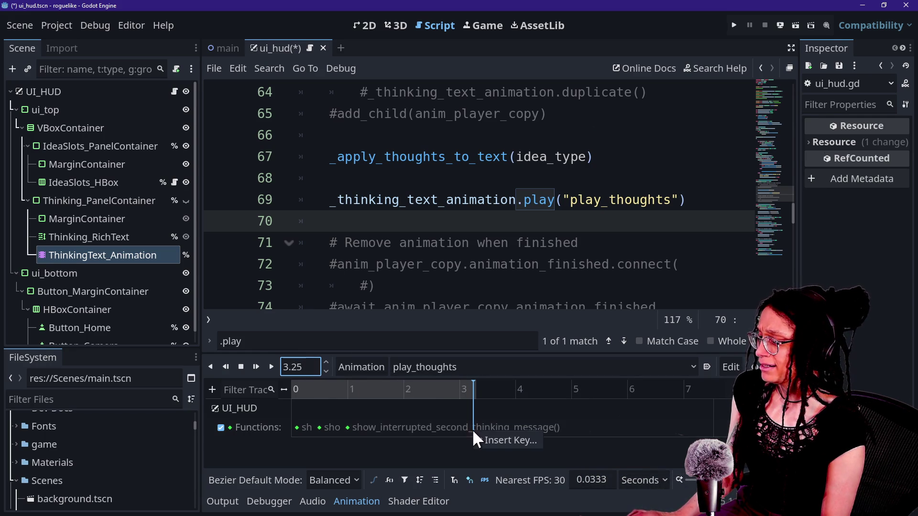
{"action": "left_click", "coordinate": [486, 442]}
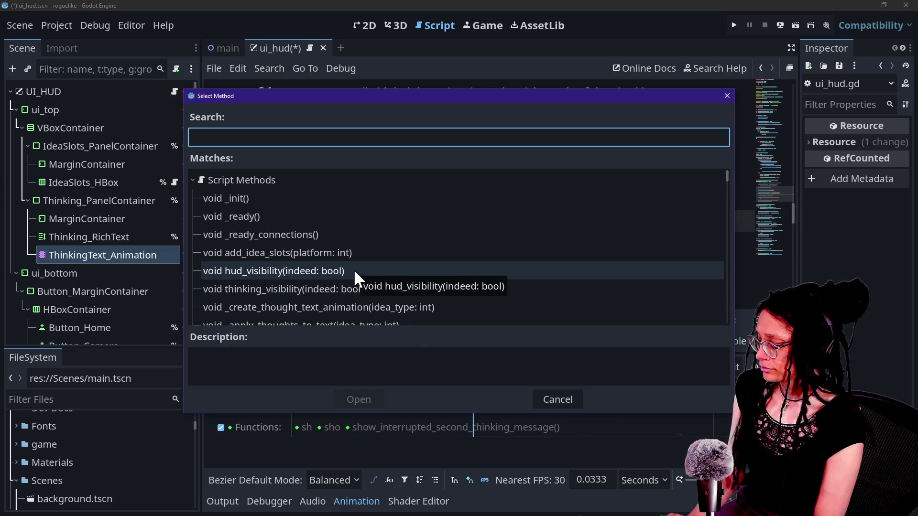
{"action": "type", "text": "visi"}
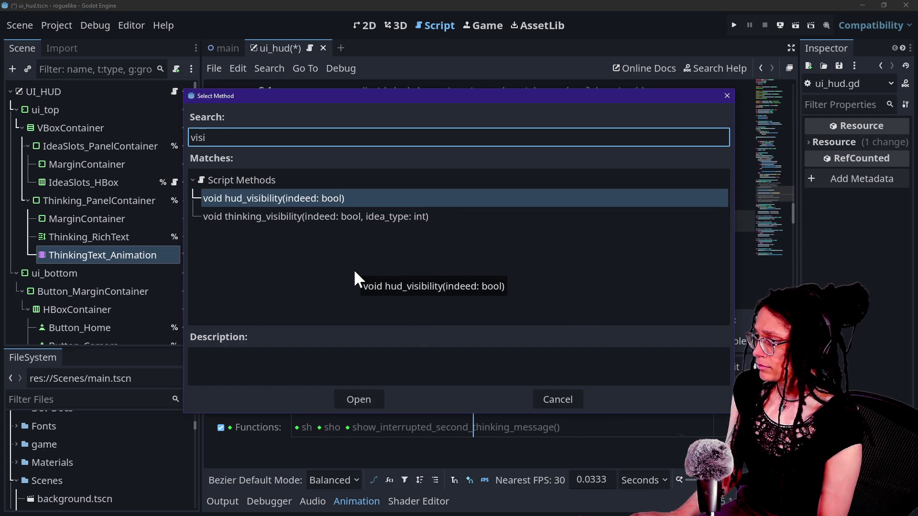
{"action": "key", "text": "Down"}
{"action": "key", "text": "Return"}
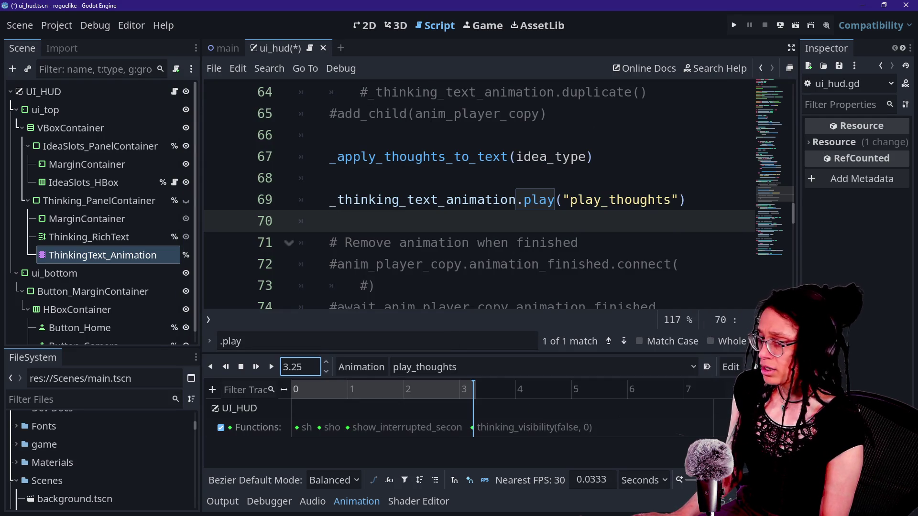
{"action": "left_click", "coordinate": [722, 272]}
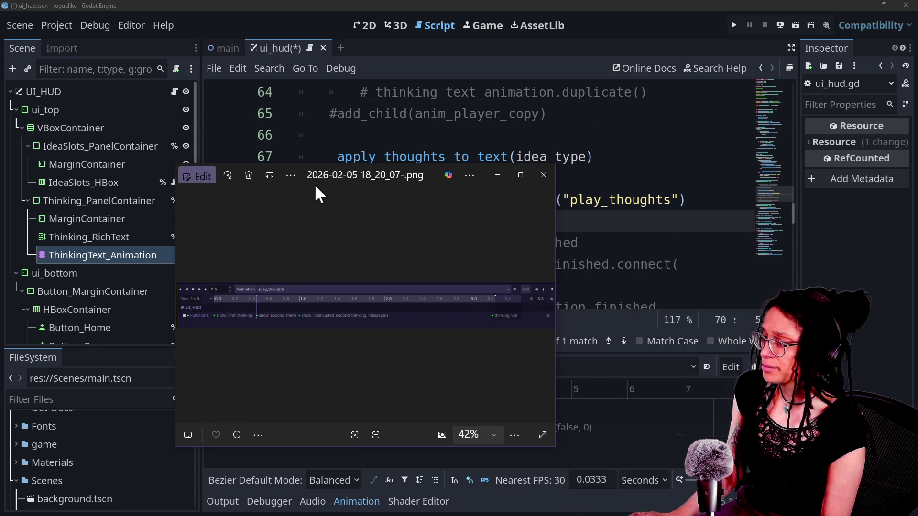
- With the side docks hidden, search the script for the show and thinking_vis functions
{"action": "mouse_move", "coordinate": [314, 183]}
{"action": "left_mouse_down"}
{"action": "mouse_move", "coordinate": [313, 133]}
{"action": "mouse_move", "coordinate": [784, 190]}
{"action": "mouse_move", "coordinate": [917, 191]}
{"action": "left_mouse_up"}
{"action": "left_click", "coordinate": [446, 172]}
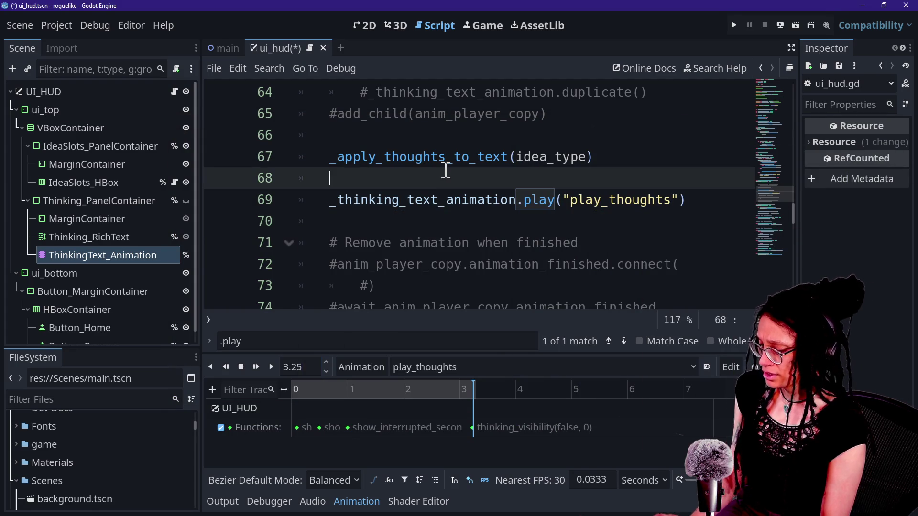
{"action": "key", "text": "ctrl+shift+F11"}
{"action": "key", "text": "ctrl+f"}
{"action": "type", "text": "h"}
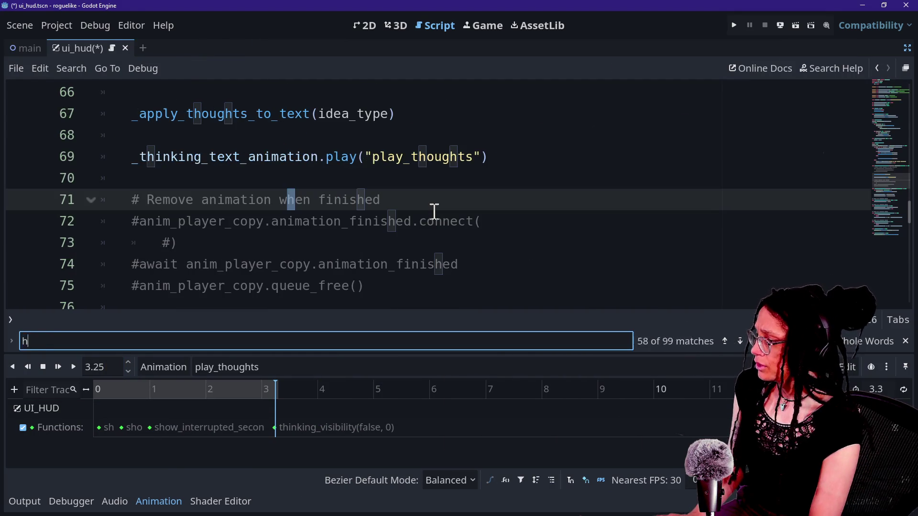
{"action": "type", "text": "show"}
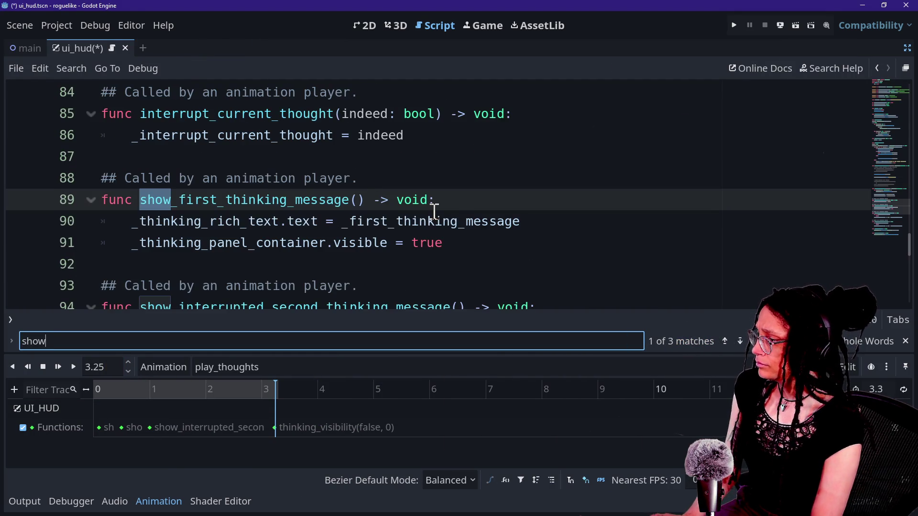
{"action": "scroll", "coordinate": [362, 214], "scroll_direction": "down", "scroll_amount": 1}
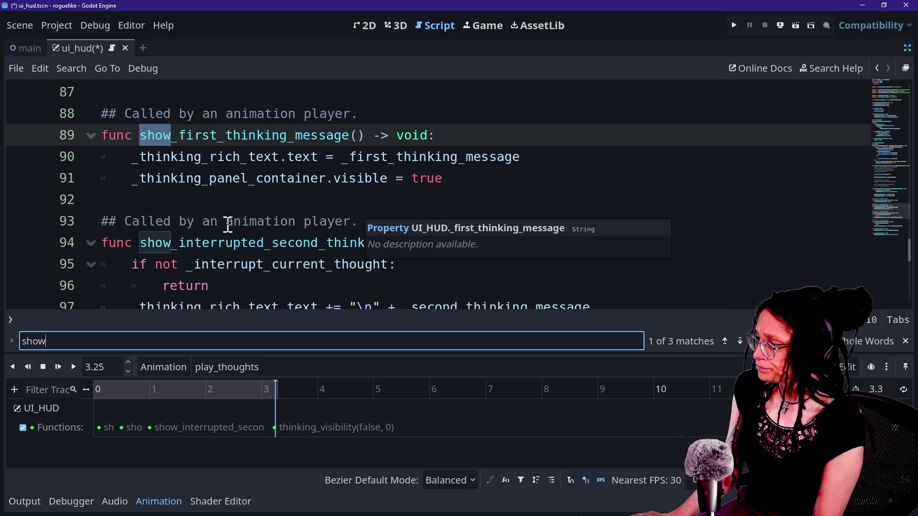
{"action": "scroll", "coordinate": [228, 225], "scroll_direction": "down", "scroll_amount": 3}
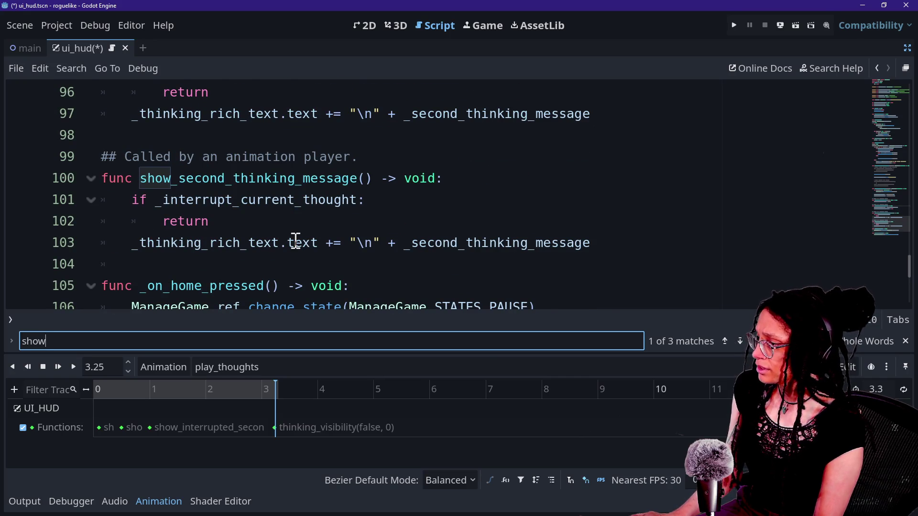
{"action": "type", "text": "thinking_vis"}
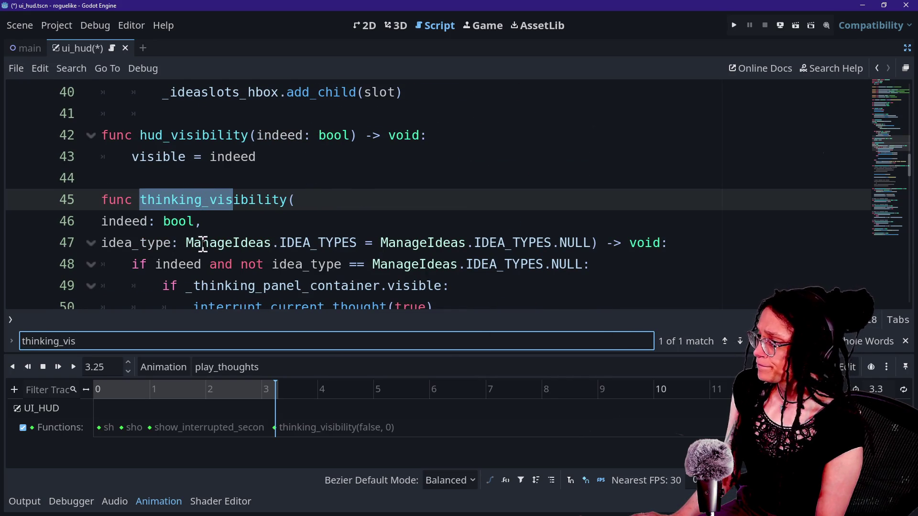
{"action": "left_click_drag", "start_coordinate": [125, 221], "coordinate": [244, 220]}
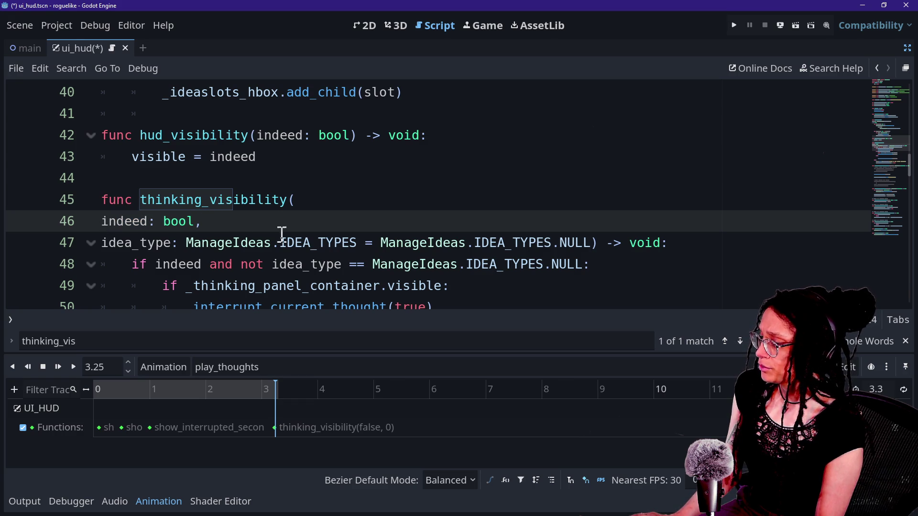
{"action": "left_click", "coordinate": [184, 243]}
{"action": "left_click", "coordinate": [443, 243]}
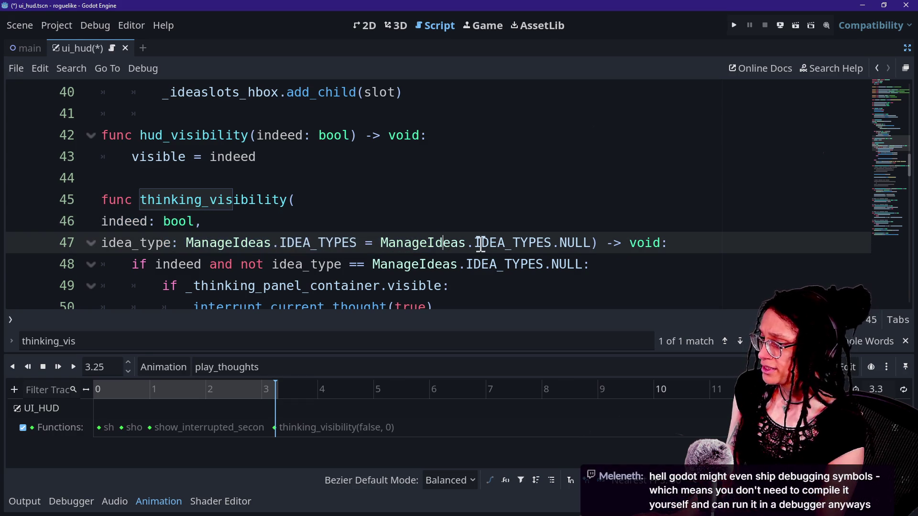
- Inspect the thinking_visibility key's arguments in a widened Inspector
{"action": "left_click", "coordinate": [272, 427]}
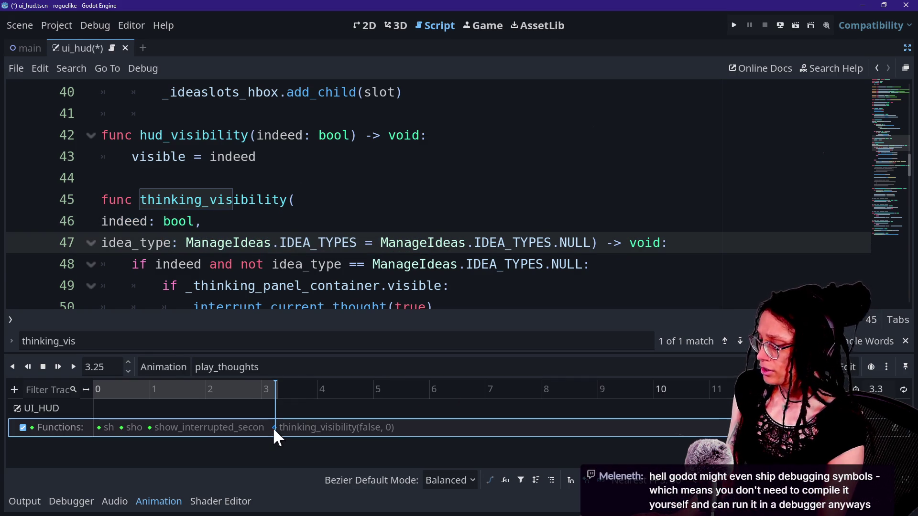
{"action": "key", "text": "ctrl+shift+F11"}
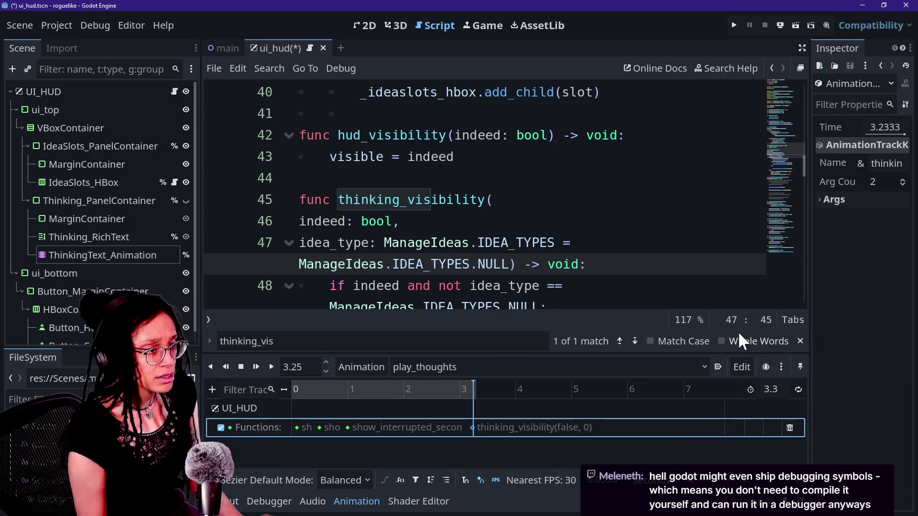
{"action": "left_click_drag", "start_coordinate": [809, 264], "coordinate": [751, 265]}
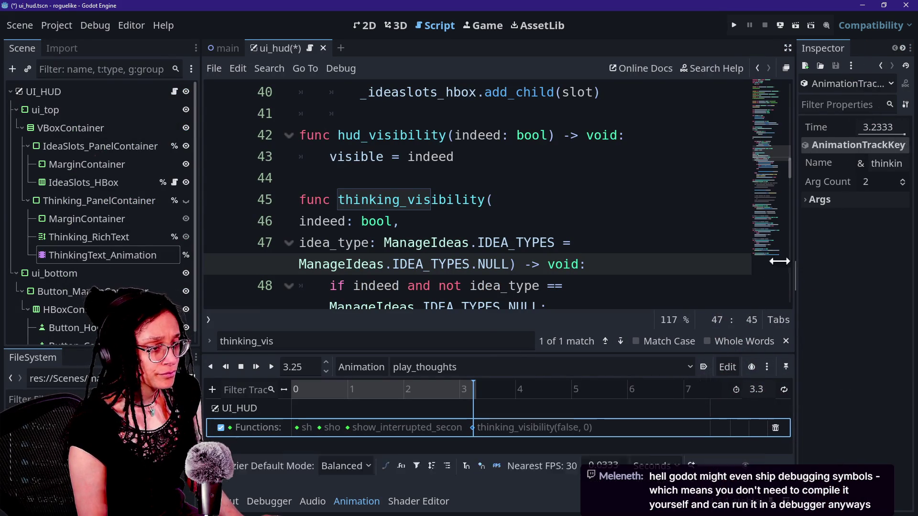
{"action": "left_click", "coordinate": [782, 201]}
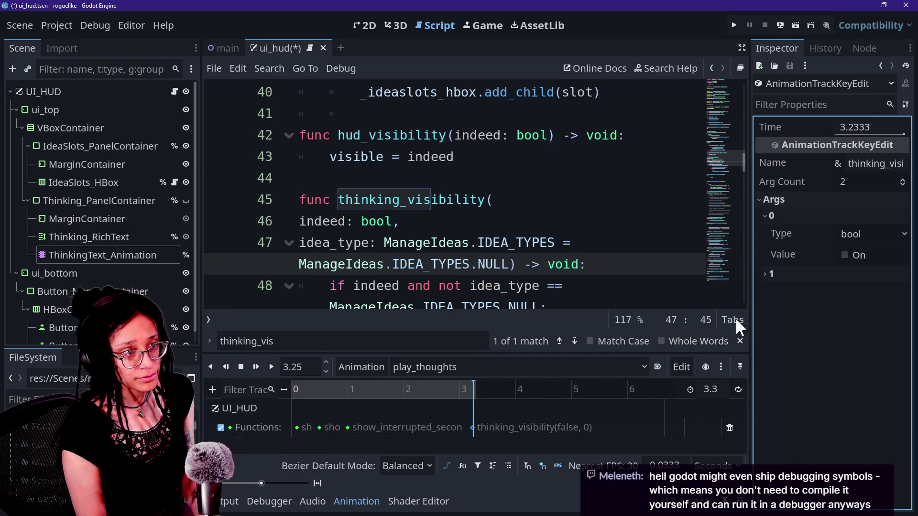
- Save the script and scene, then run the project
{"action": "left_click", "coordinate": [593, 220]}
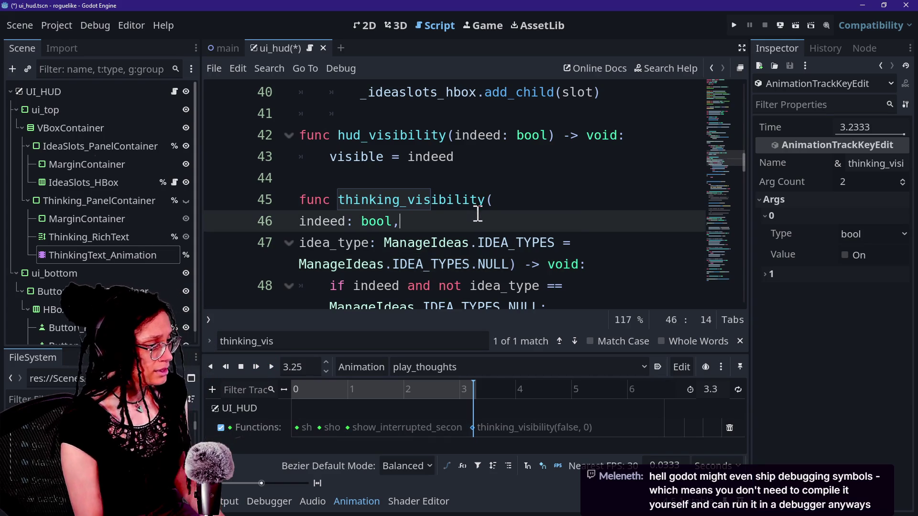
{"action": "key", "text": "ctrl+s"}
{"action": "left_click", "coordinate": [731, 26]}
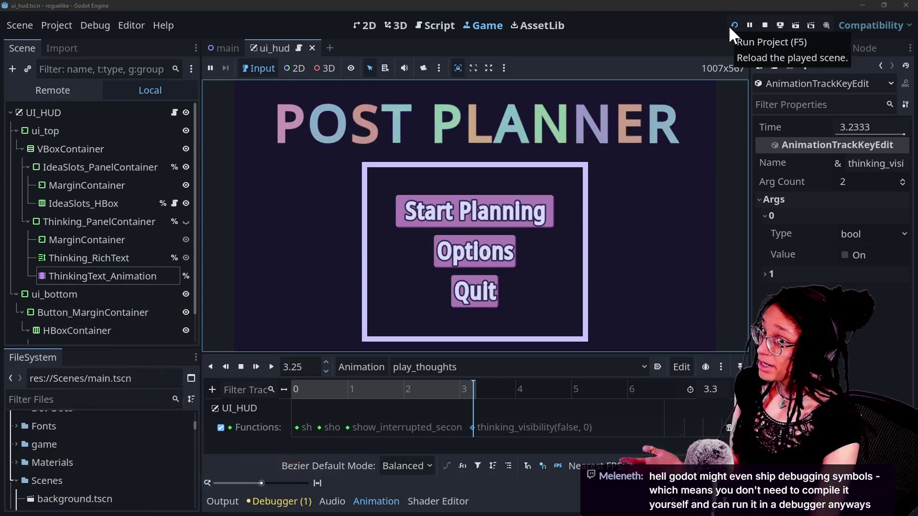
- Choose Start Planning and play on to the dungeon room, then switch the editor to 2D
{"action": "left_click", "coordinate": [495, 209]}
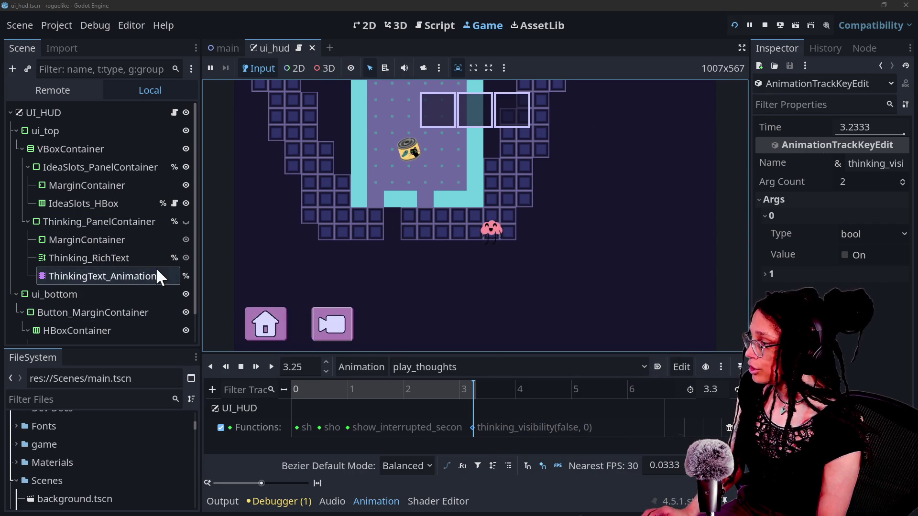
{"action": "scroll", "coordinate": [104, 278], "scroll_direction": "down", "scroll_amount": 2}
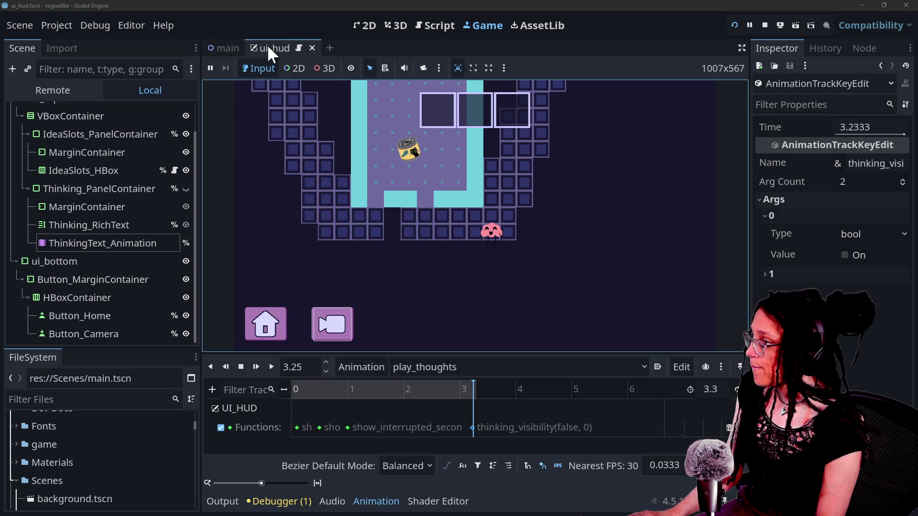
{"action": "left_click", "coordinate": [368, 25]}
- Select Button_Home and expand its Theme Overrides Styles section
{"action": "scroll", "coordinate": [379, 253], "scroll_direction": "down", "scroll_amount": 10}
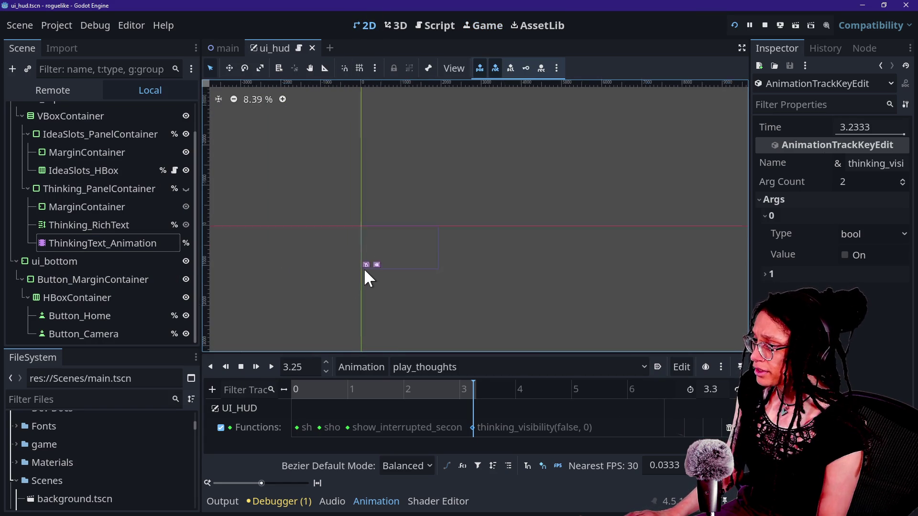
{"action": "scroll", "coordinate": [368, 278], "scroll_direction": "up", "scroll_amount": 6}
{"action": "left_click", "coordinate": [369, 258]}
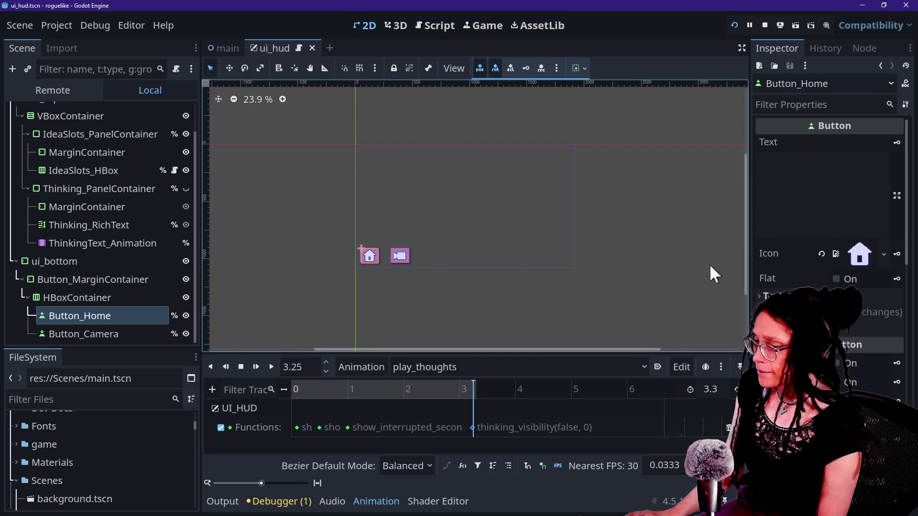
{"action": "scroll", "coordinate": [826, 497], "scroll_direction": "down", "scroll_amount": 10}
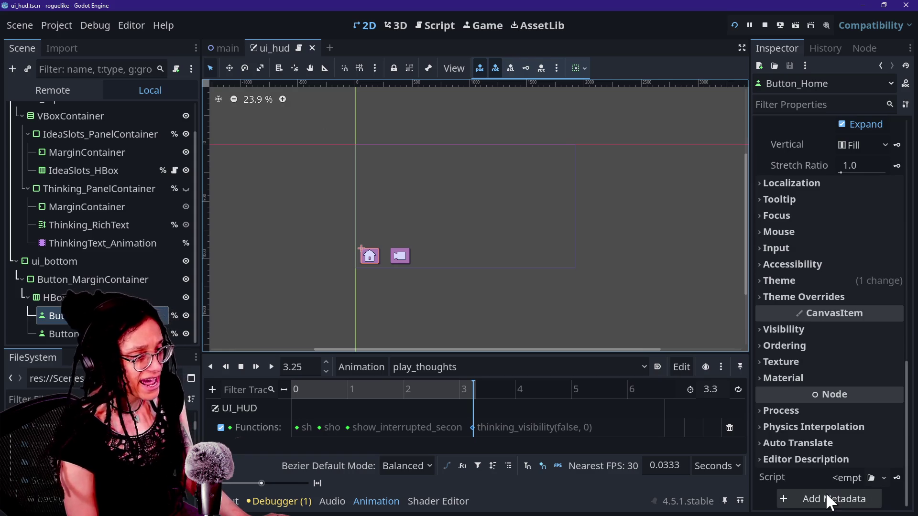
{"action": "left_click", "coordinate": [808, 297]}
{"action": "left_click", "coordinate": [803, 280]}
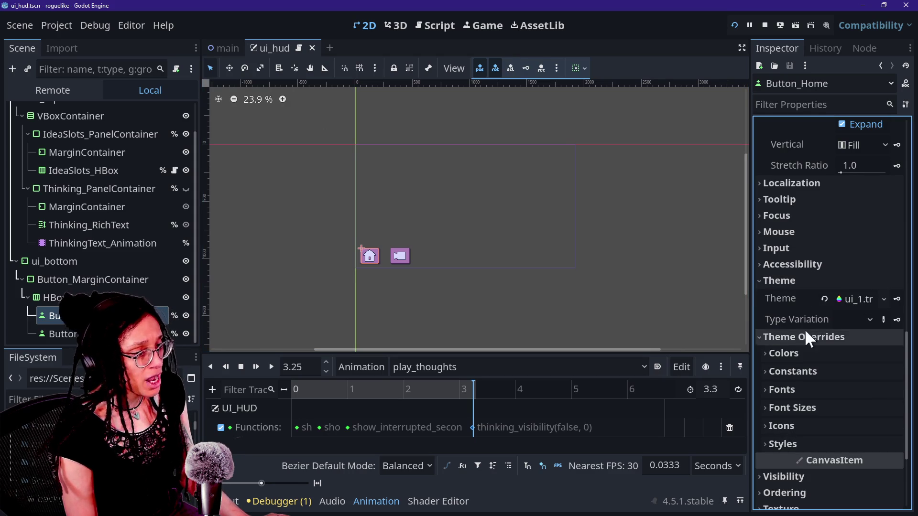
{"action": "scroll", "coordinate": [798, 359], "scroll_direction": "down", "scroll_amount": 2}
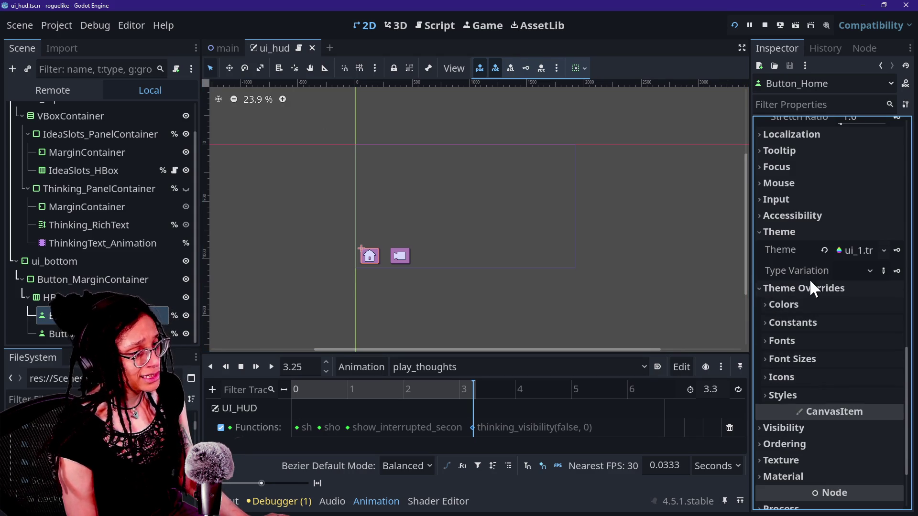
{"action": "left_click", "coordinate": [809, 379]}
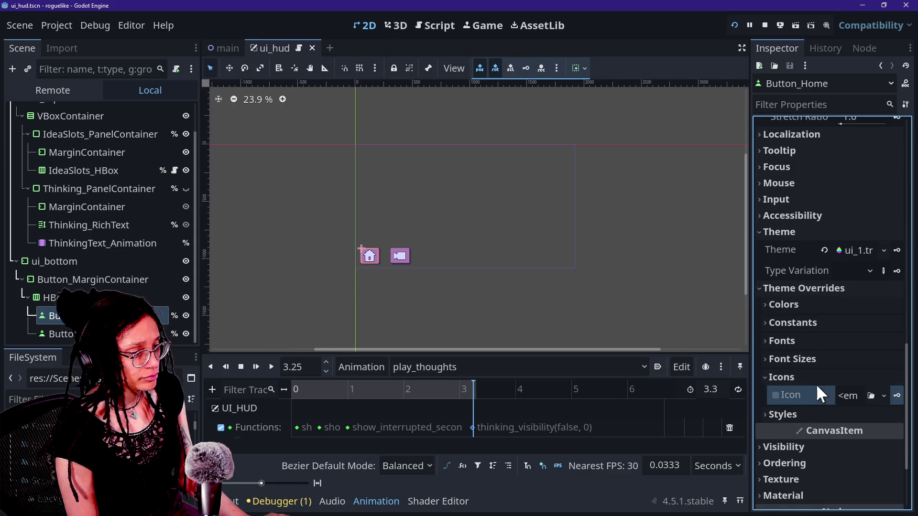
{"action": "left_click", "coordinate": [816, 383]}
{"action": "left_click", "coordinate": [827, 395]}
- Give Button_Home's Focus style override a New StyleBoxEmpty
{"action": "scroll", "coordinate": [829, 391], "scroll_direction": "down", "scroll_amount": 4}
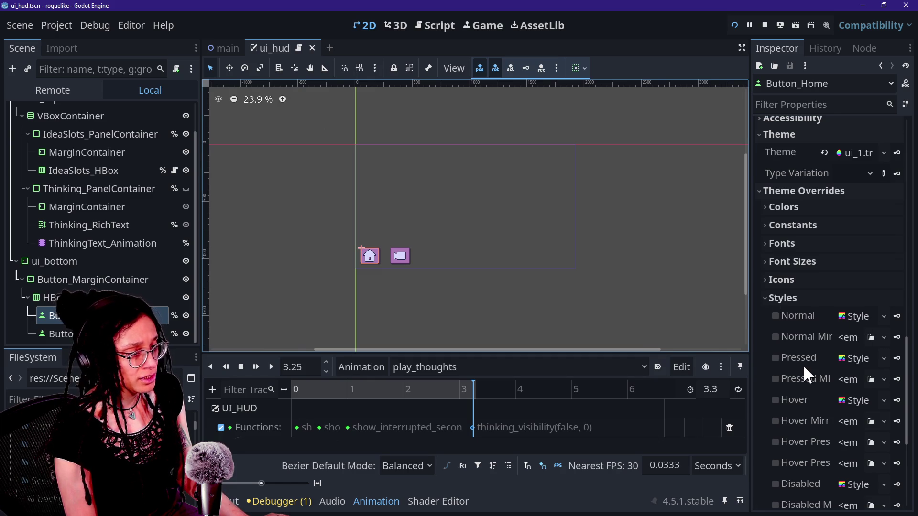
{"action": "scroll", "coordinate": [802, 365], "scroll_direction": "down", "scroll_amount": 10}
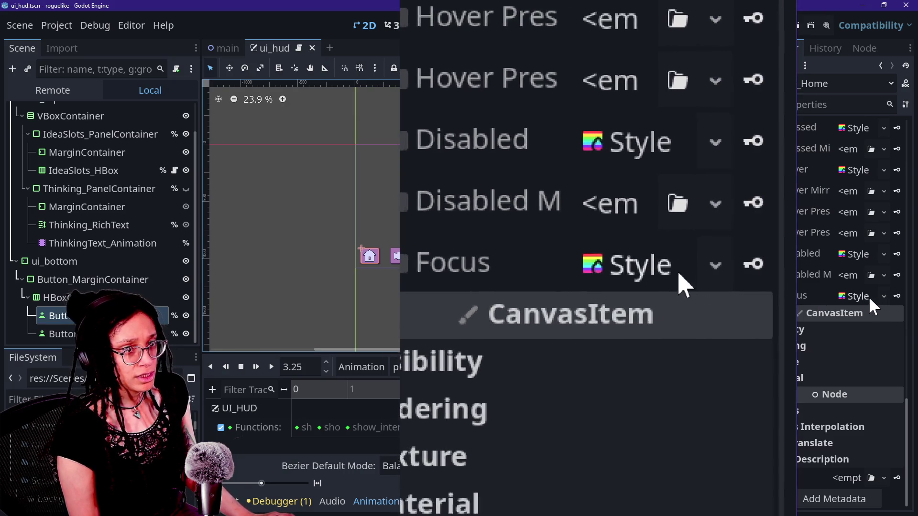
{"action": "left_click", "coordinate": [883, 297]}
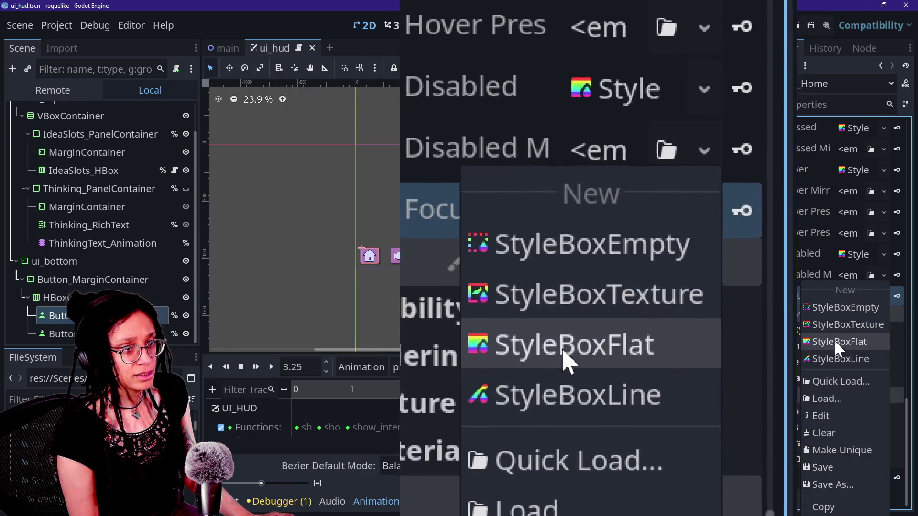
{"action": "left_click", "coordinate": [831, 307]}
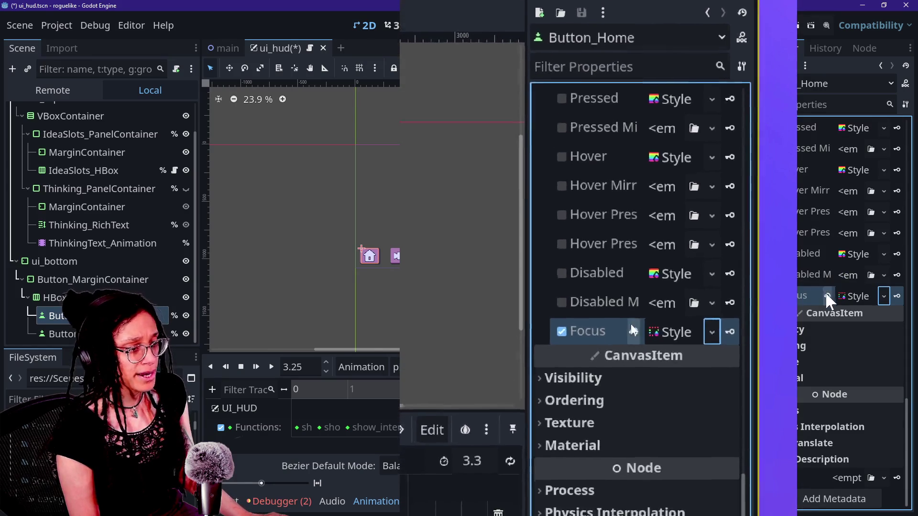
{"action": "scroll", "coordinate": [822, 230], "scroll_direction": "up", "scroll_amount": 10}
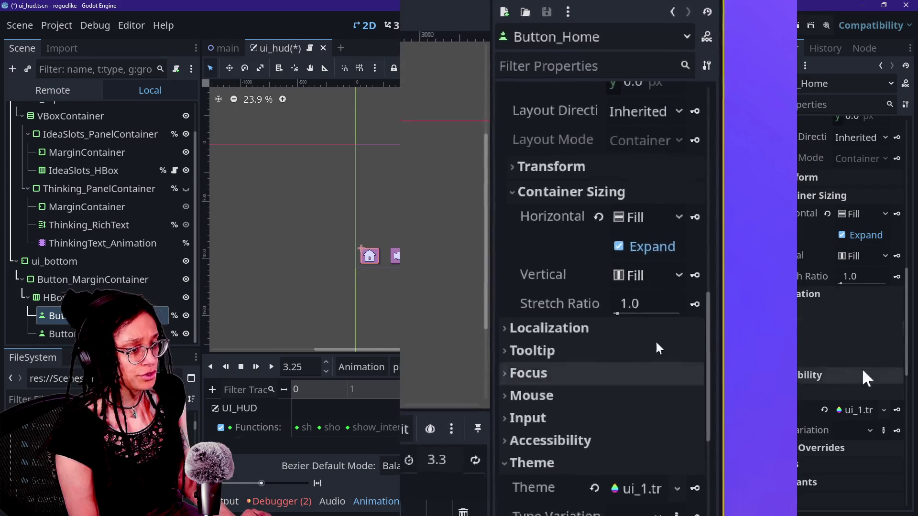
{"action": "left_click", "coordinate": [859, 407]}
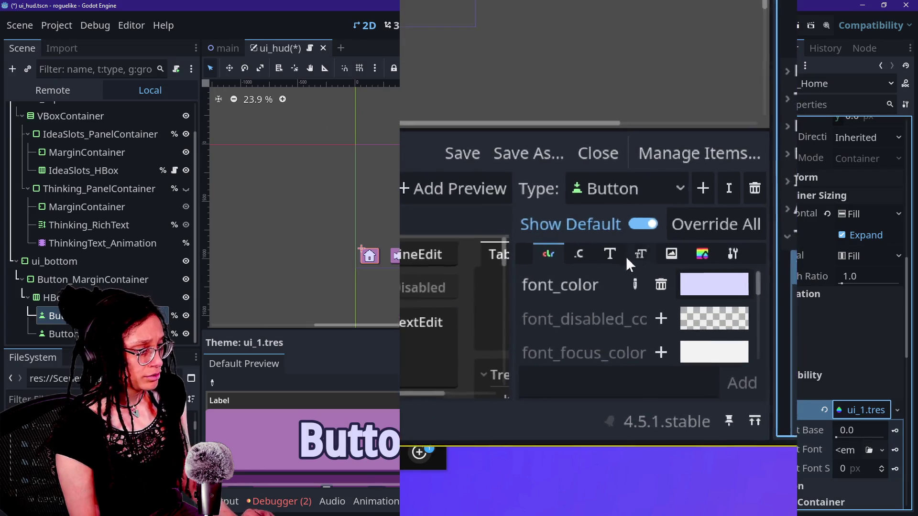
- On the ui_1.tres StyleBox tab, set Button's focus style to New StyleBoxEmpty
{"action": "left_click", "coordinate": [658, 258]}
{"action": "scroll", "coordinate": [546, 300], "scroll_direction": "down", "scroll_amount": 5}
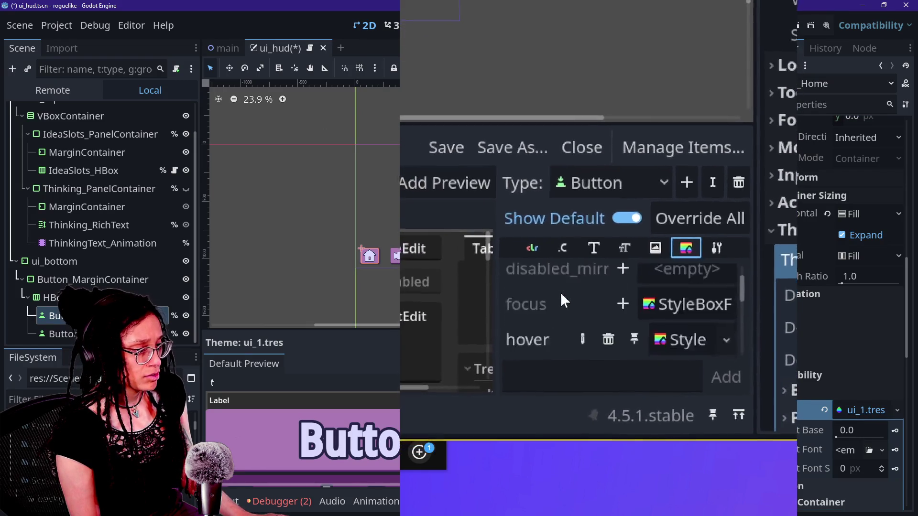
{"action": "scroll", "coordinate": [578, 294], "scroll_direction": "up", "scroll_amount": 5}
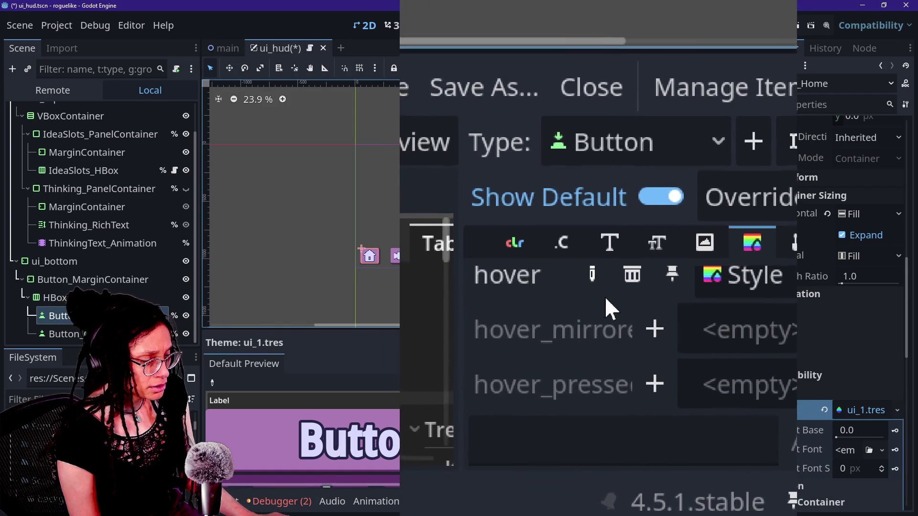
{"action": "scroll", "coordinate": [608, 303], "scroll_direction": "up", "scroll_amount": 2}
{"action": "scroll", "coordinate": [605, 295], "scroll_direction": "up", "scroll_amount": 1}
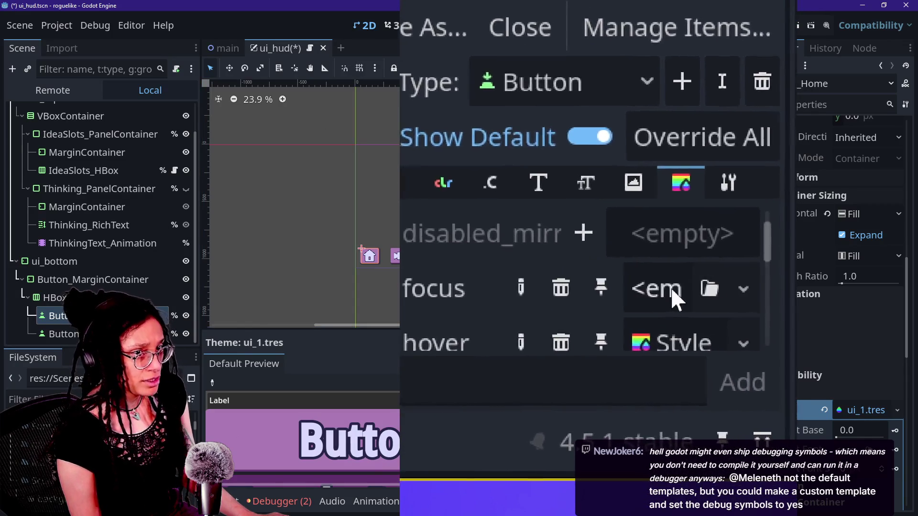
{"action": "left_click", "coordinate": [664, 287]}
{"action": "left_click", "coordinate": [612, 216]}
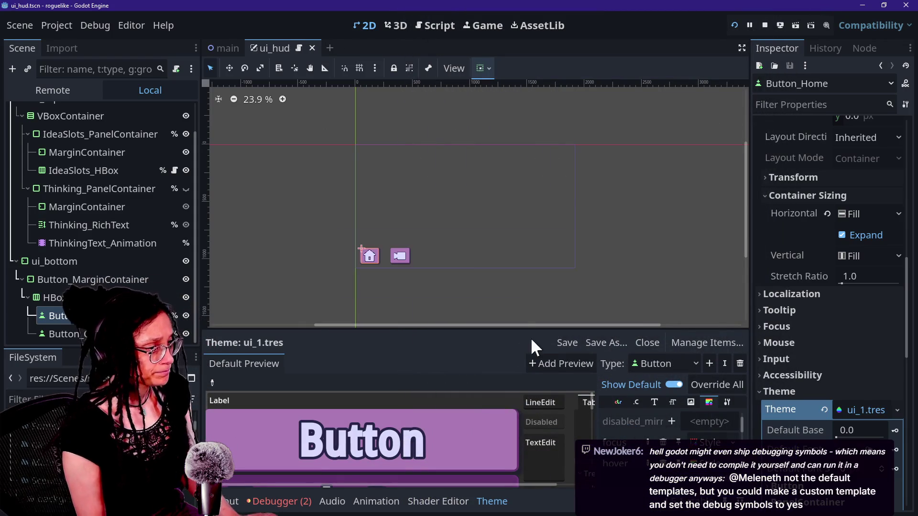
- Run the game, start planning, choose MewTube as the platform, and zoom out over the map
{"action": "left_click", "coordinate": [739, 21]}
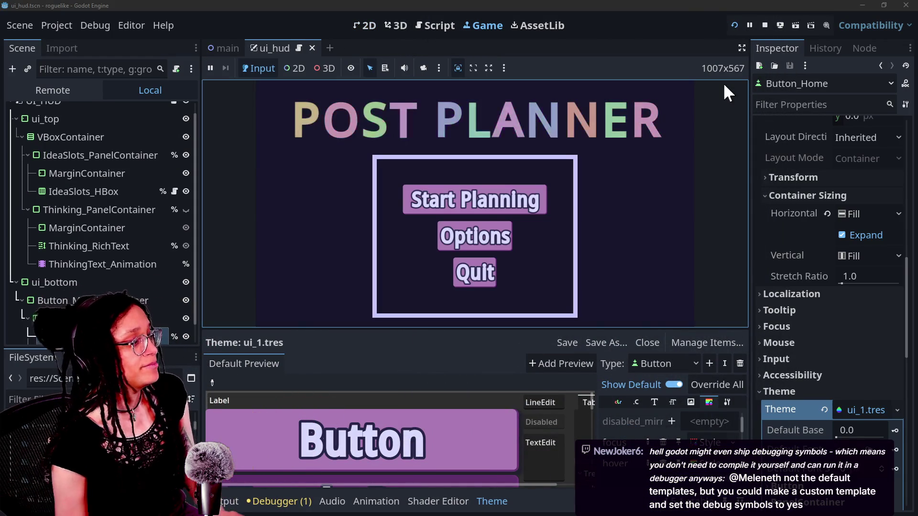
{"action": "left_click", "coordinate": [438, 212]}
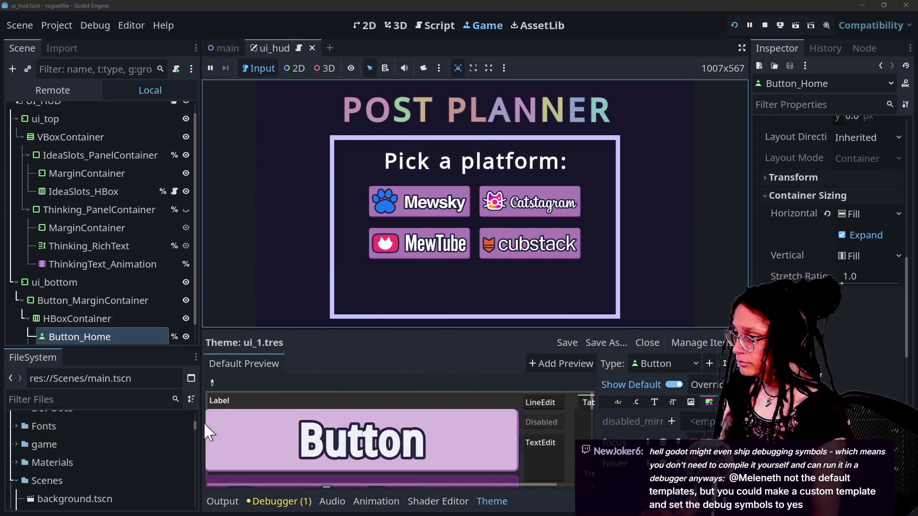
{"action": "left_click", "coordinate": [403, 254]}
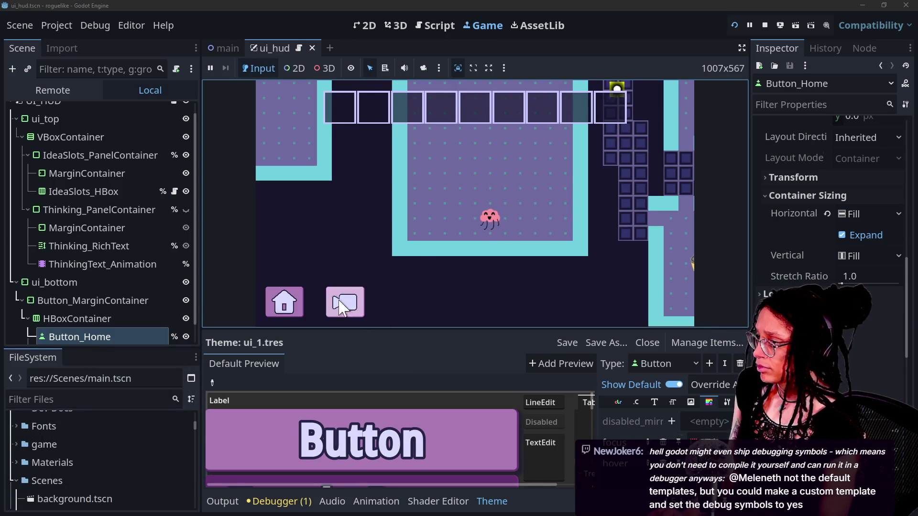
{"action": "left_click", "coordinate": [341, 306]}
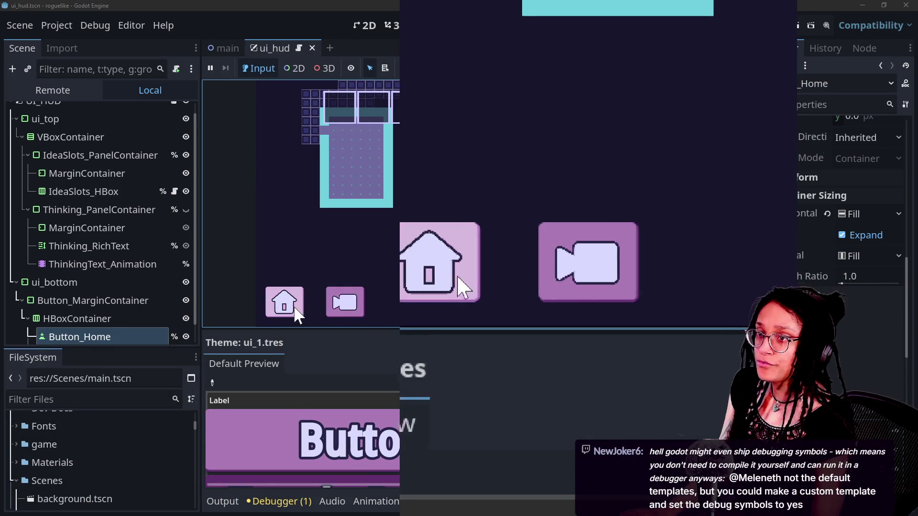
{"action": "left_click", "coordinate": [277, 302]}
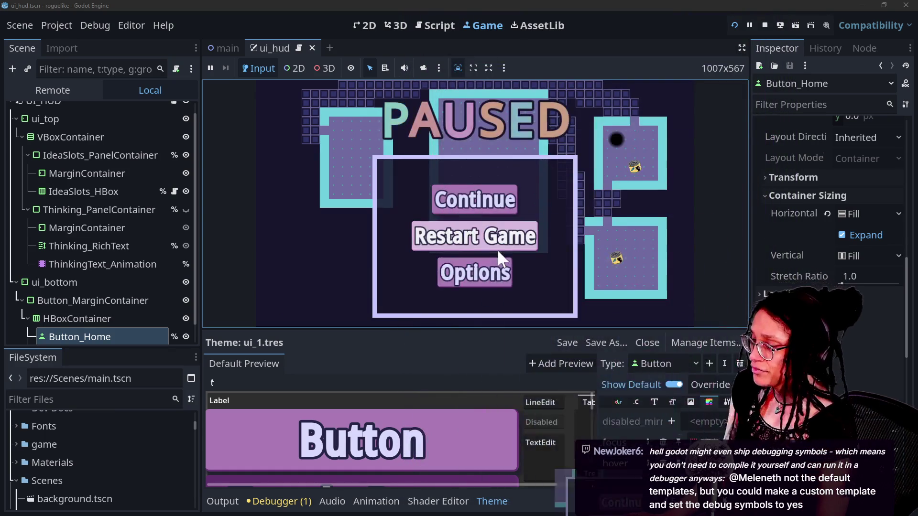
{"action": "left_click", "coordinate": [466, 205]}
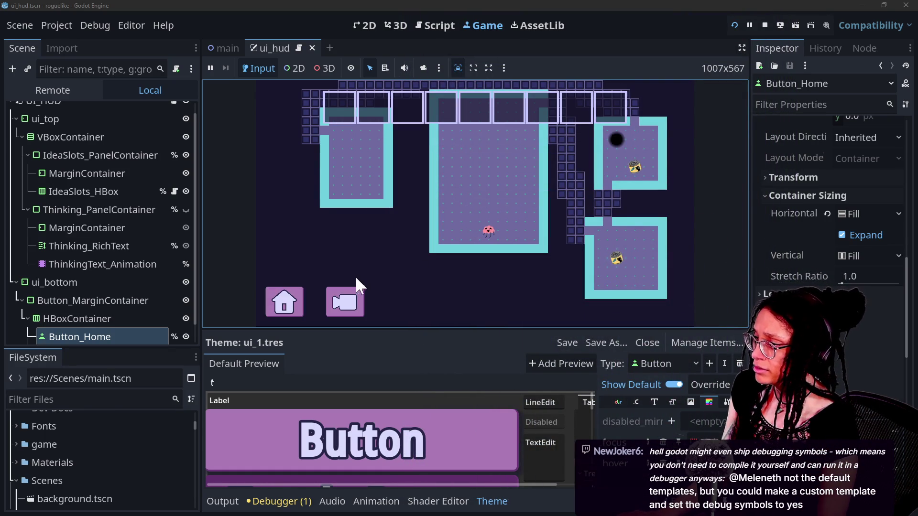
- Restart from the pause menu, start planning again, review the Errors tab, and stop the game
{"action": "left_click", "coordinate": [285, 302]}
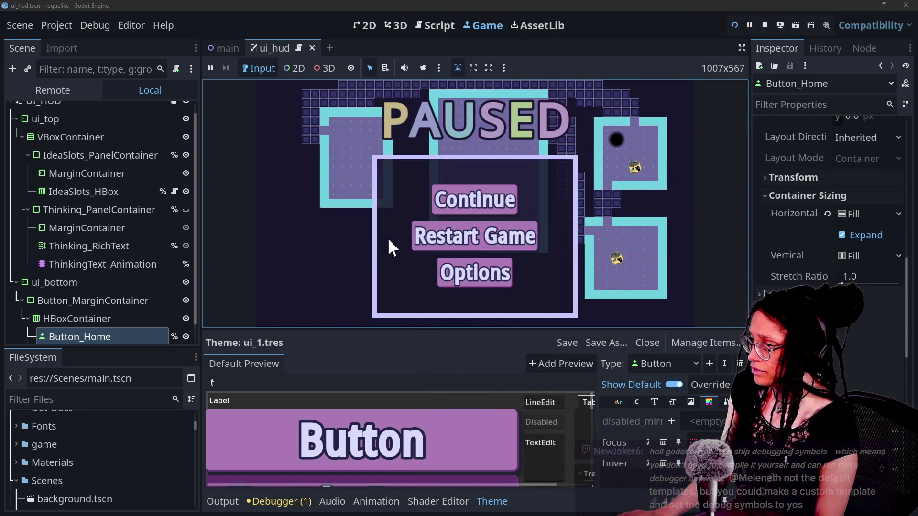
{"action": "left_click", "coordinate": [462, 232]}
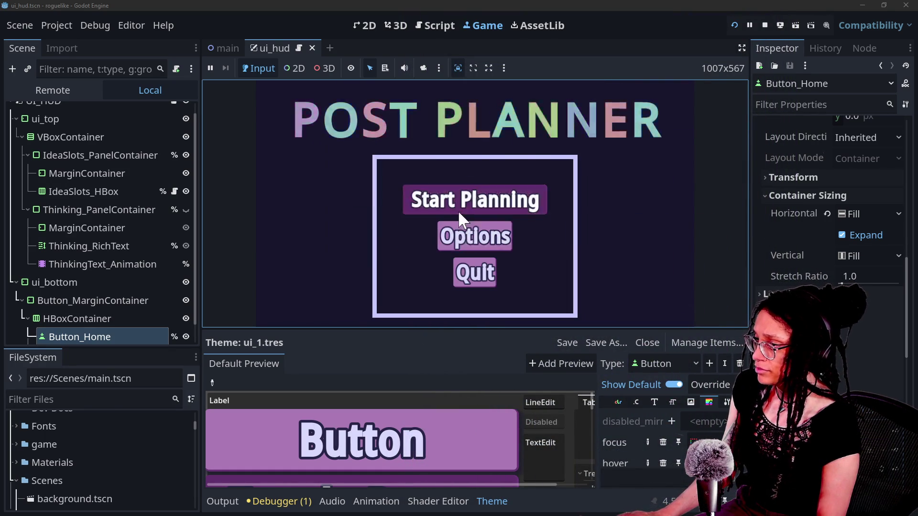
{"action": "left_click", "coordinate": [458, 210]}
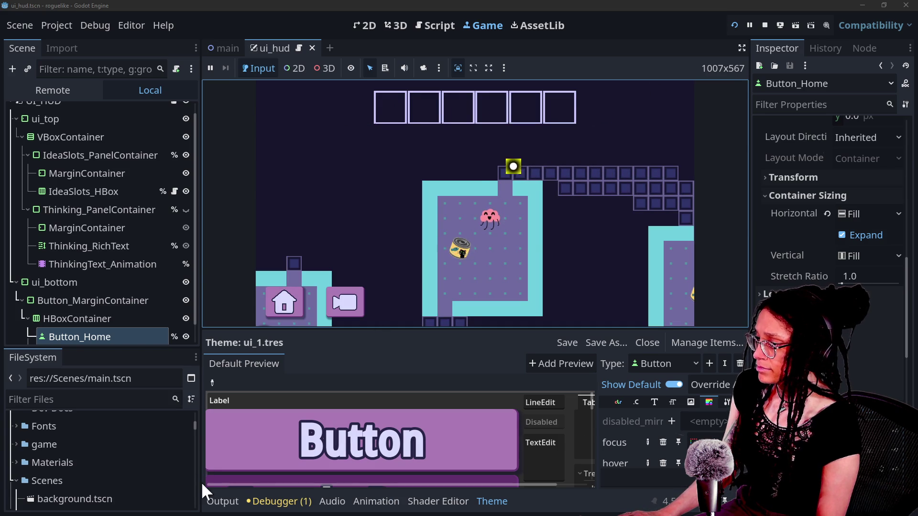
{"action": "left_click", "coordinate": [257, 490]}
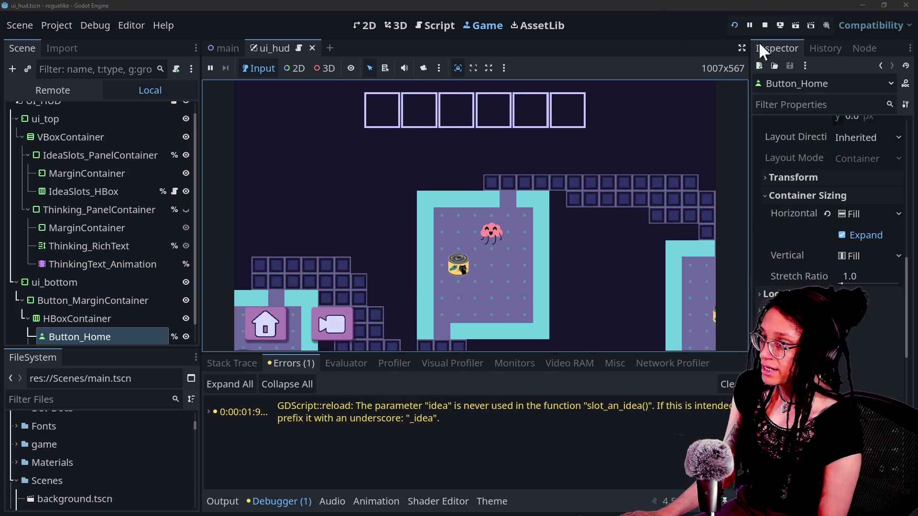
{"action": "left_click", "coordinate": [765, 25]}
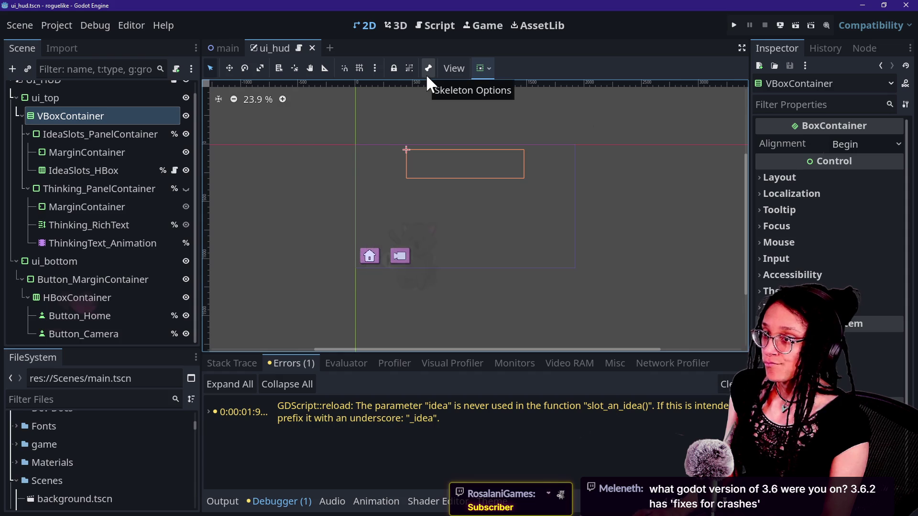
- Switch from Godot to GitHub Desktop with Alt+Tab
{"action": "key", "text": "alt+Tab"}
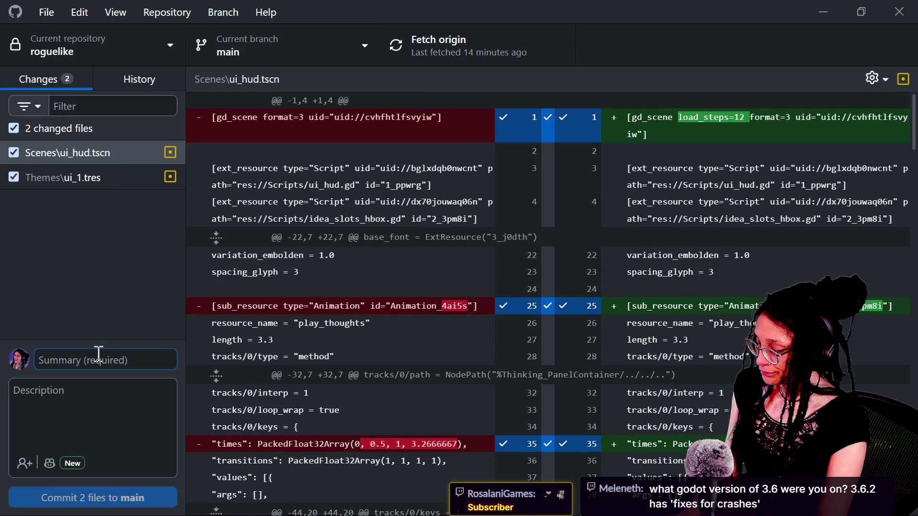
- Write the commit summary '4.5.1 downgrade fixes: animation player readded + focus removed'
{"action": "type", "text": "4.5 downgrade fix"}
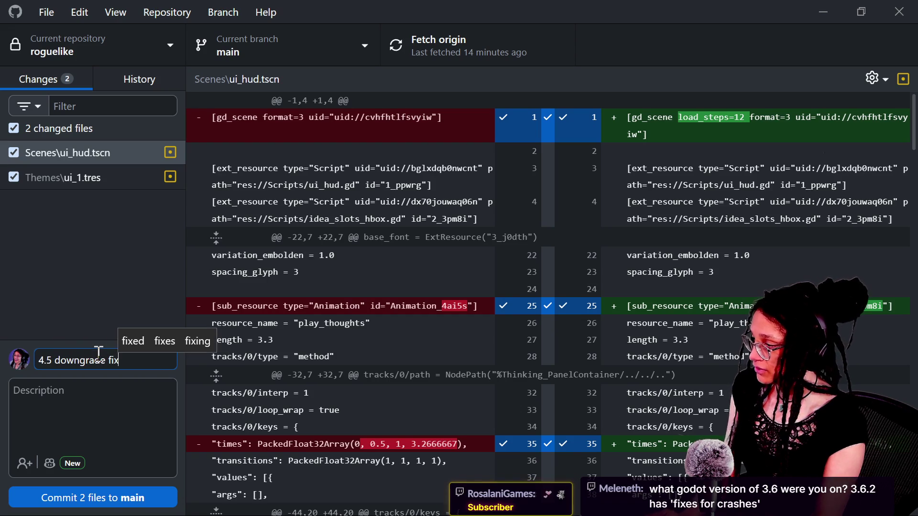
{"action": "left_click", "coordinate": [46, 360]}
{"action": "type", "text": ".1"}
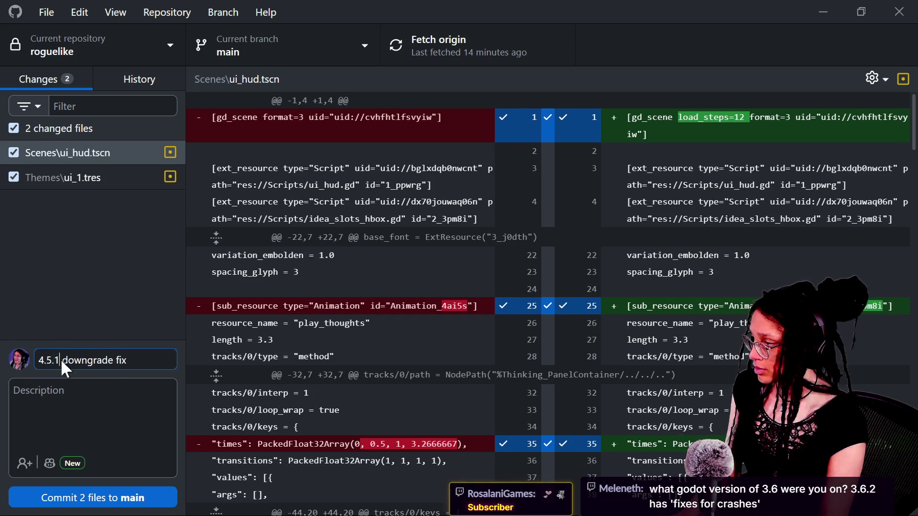
{"action": "left_click", "coordinate": [152, 361]}
{"action": "type", "text": "es: ani"}
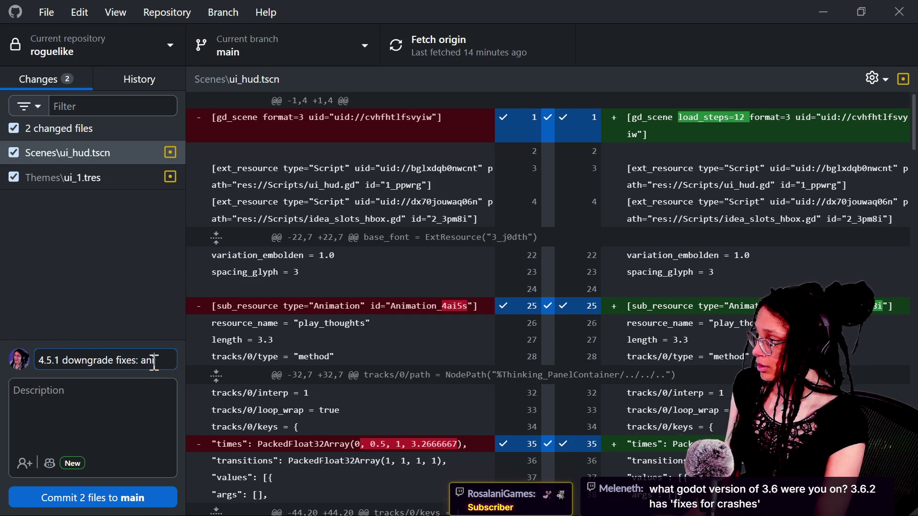
{"action": "type", "text": "mation player u"}
{"action": "key", "text": "BackSpace"}
{"action": "type", "text": "readded + focus removed"}
- Commit both files to main, push to origin, and return to Godot
{"action": "left_click", "coordinate": [127, 490]}
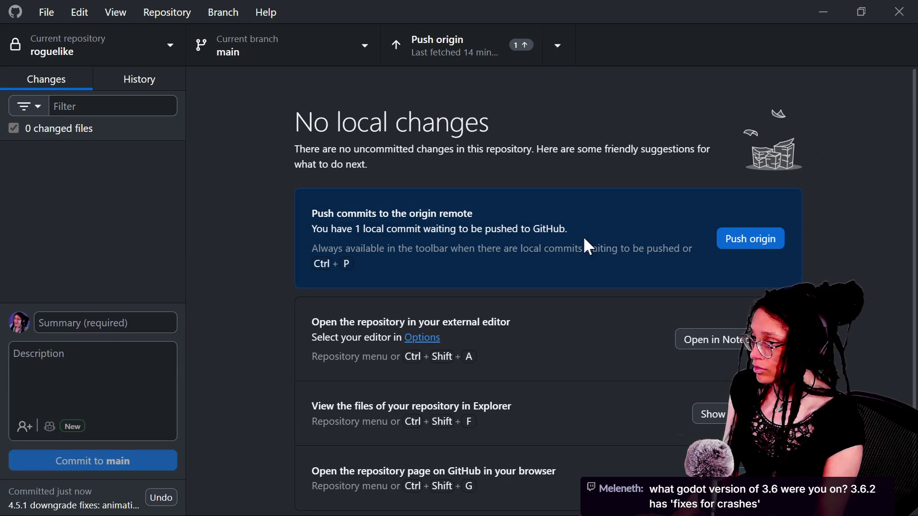
{"action": "left_click", "coordinate": [724, 245]}
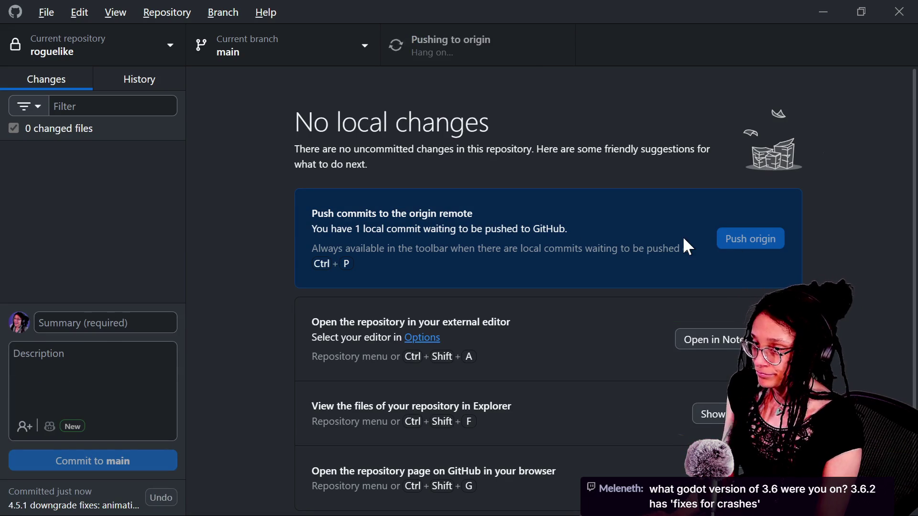
{"action": "key", "text": "alt+Tab"}
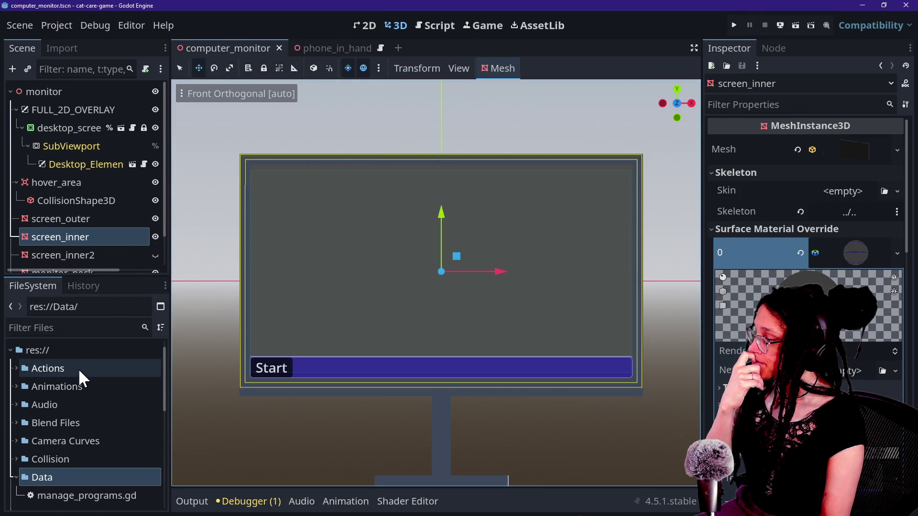
- Collapse the Data folder in the FileSystem dock
{"action": "double_click", "coordinate": [24, 473]}
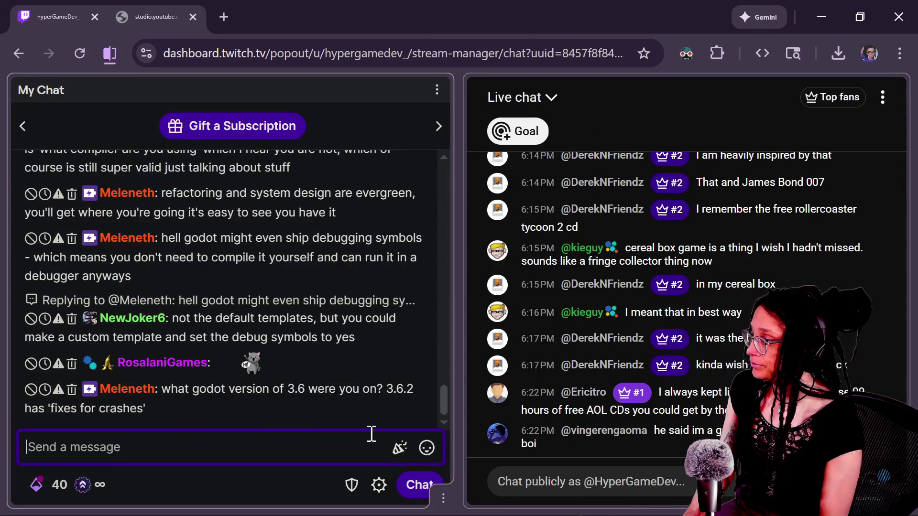
{"action": "scroll", "coordinate": [337, 362], "scroll_direction": "up", "scroll_amount": 5}
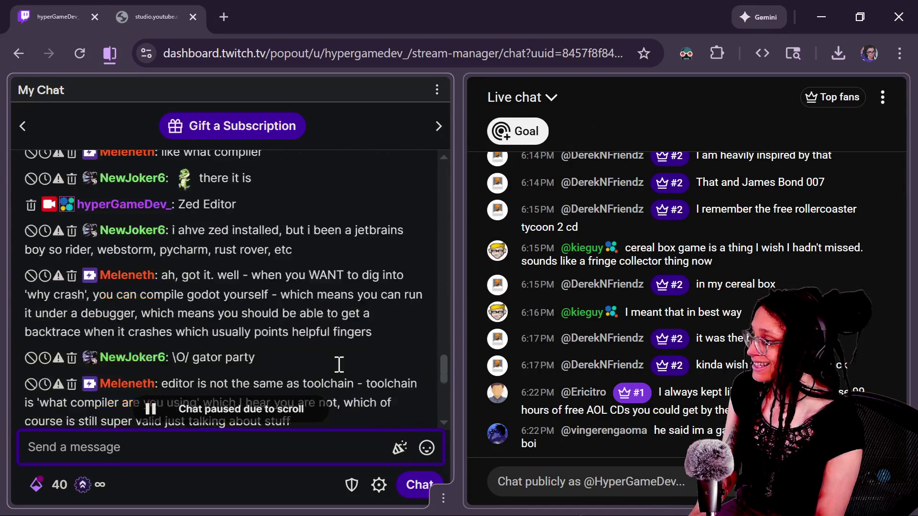
{"action": "scroll", "coordinate": [339, 364], "scroll_direction": "up", "scroll_amount": 3}
{"action": "scroll", "coordinate": [339, 364], "scroll_direction": "up", "scroll_amount": 1, "text": "ctrl"}
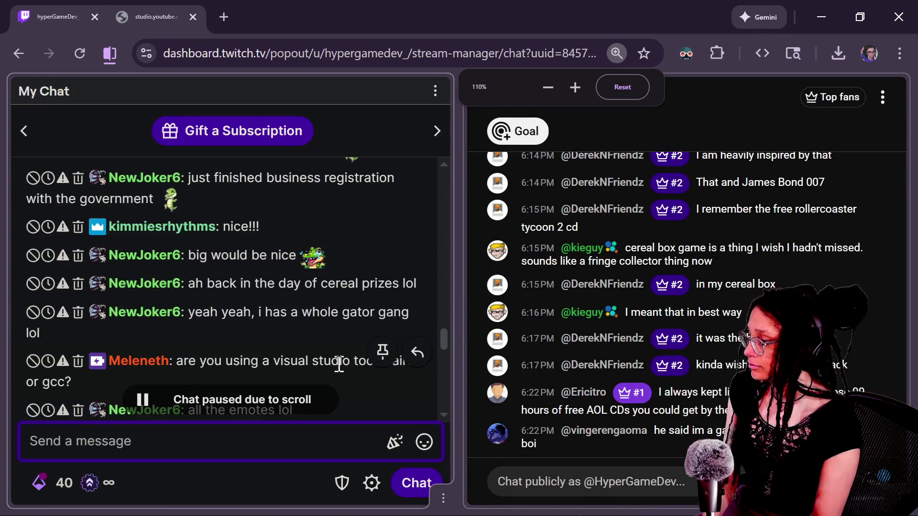
{"action": "scroll", "coordinate": [339, 365], "scroll_direction": "down", "scroll_amount": 2}
{"action": "left_click_drag", "start_coordinate": [439, 348], "coordinate": [441, 362]}
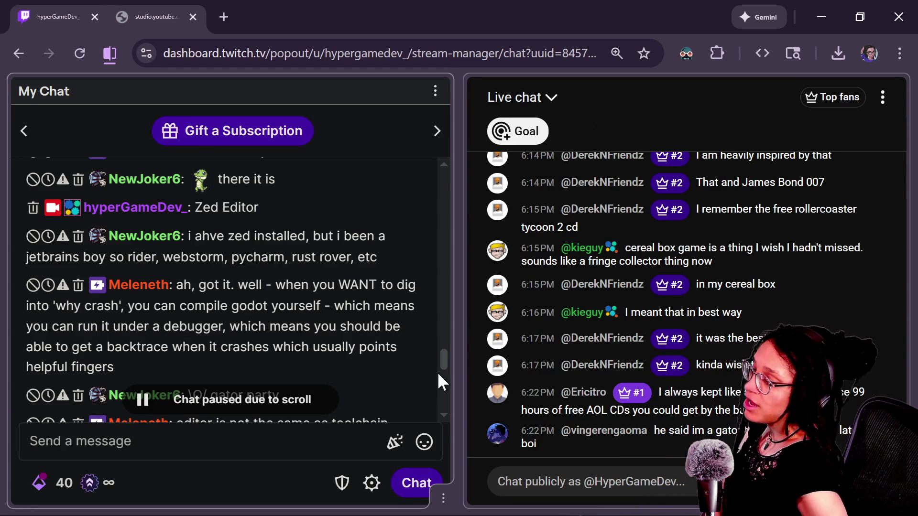
{"action": "scroll", "coordinate": [438, 370], "scroll_direction": "down", "scroll_amount": 2}
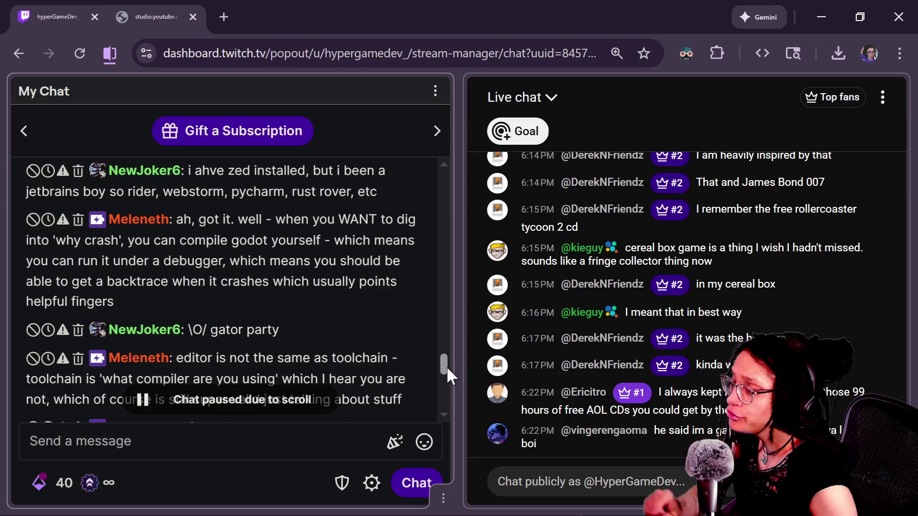
{"action": "mouse_move", "coordinate": [367, 315]}
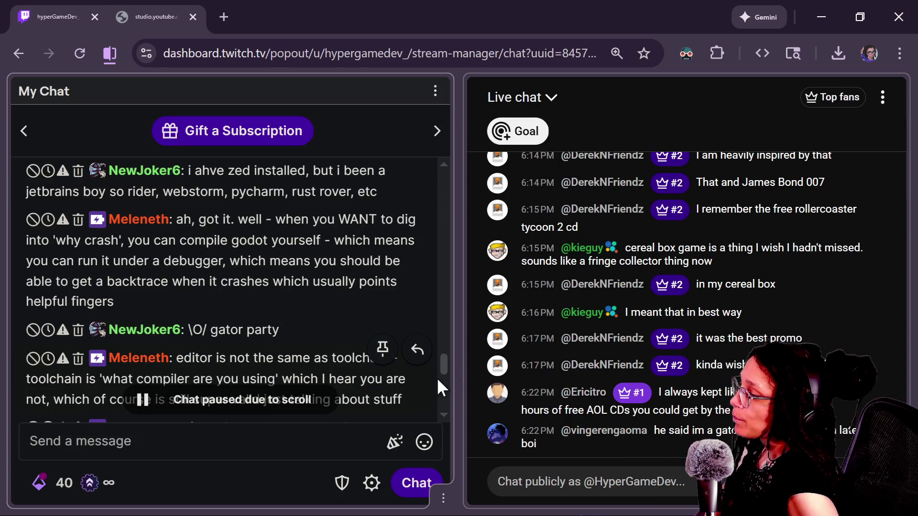
{"action": "left_click_drag", "start_coordinate": [440, 372], "coordinate": [437, 395]}
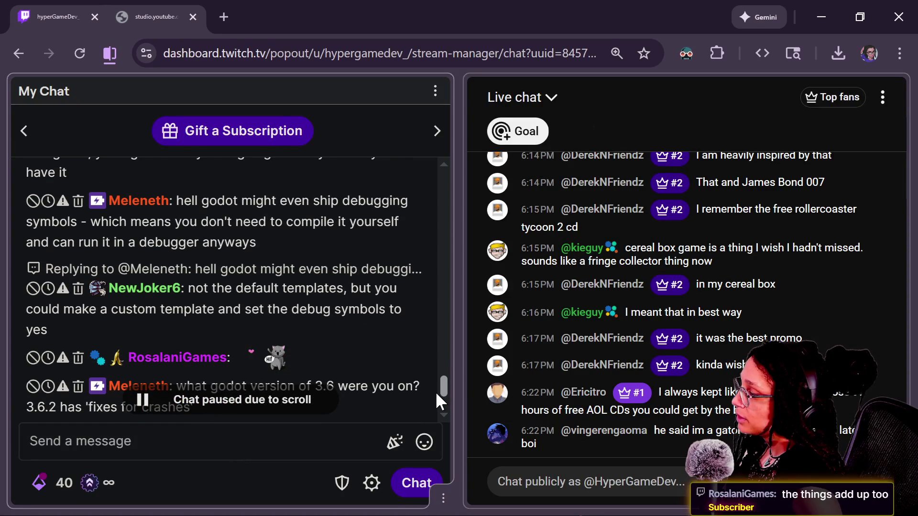
{"action": "mouse_move", "coordinate": [431, 395]}
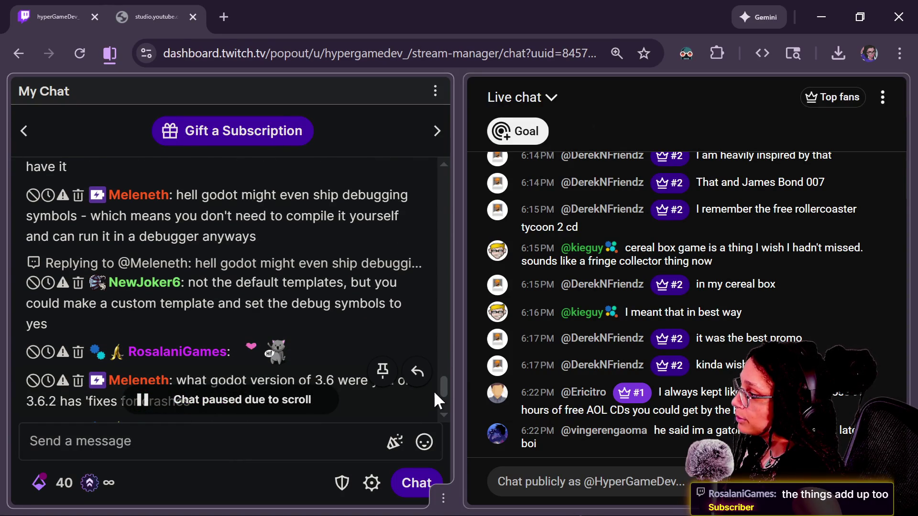
{"action": "scroll", "coordinate": [434, 393], "scroll_direction": "down", "scroll_amount": 3}
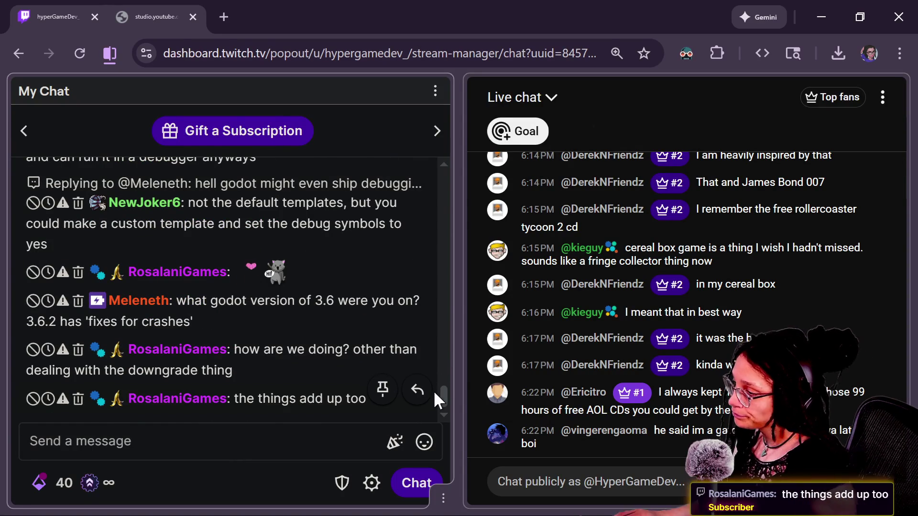
{"action": "scroll", "coordinate": [445, 386], "scroll_direction": "up", "scroll_amount": 3}
{"action": "left_click_drag", "start_coordinate": [449, 380], "coordinate": [447, 395]}
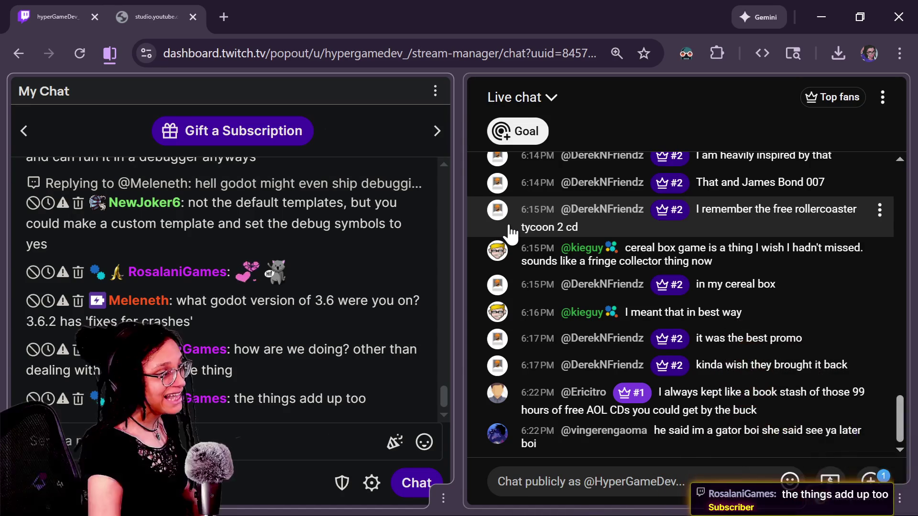
- Enlarge the YouTube live chat text, scroll through the messages, and focus the chat box
{"action": "left_click", "coordinate": [762, 471]}
{"action": "key", "text": "ctrl+plus"}
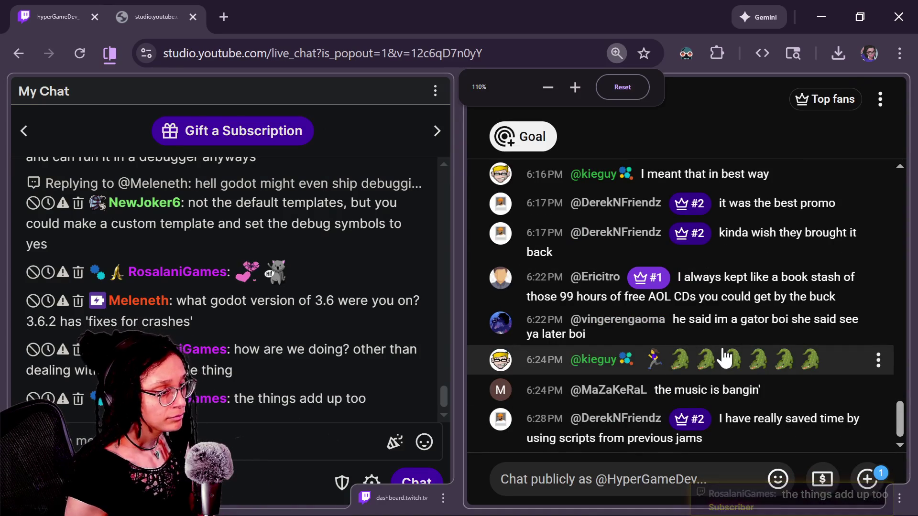
{"action": "scroll", "coordinate": [903, 431], "scroll_direction": "up", "scroll_amount": 3}
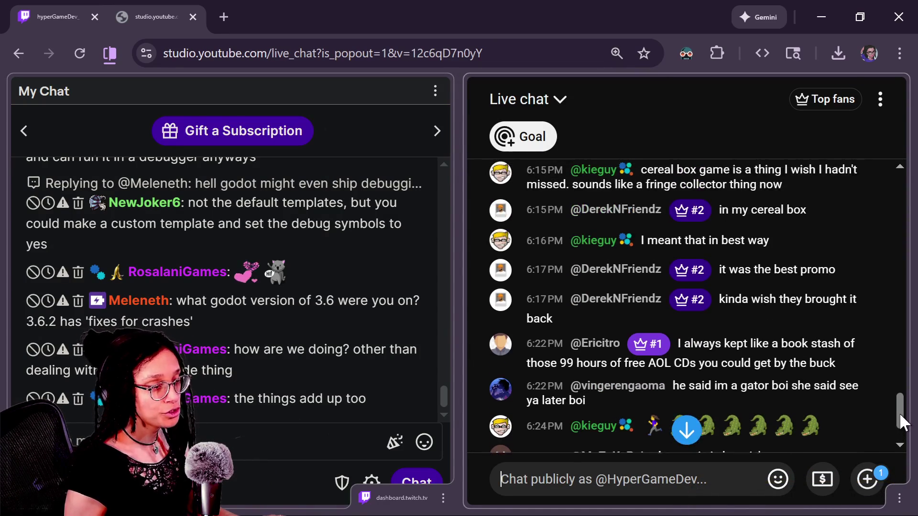
{"action": "scroll", "coordinate": [903, 416], "scroll_direction": "up", "scroll_amount": 2}
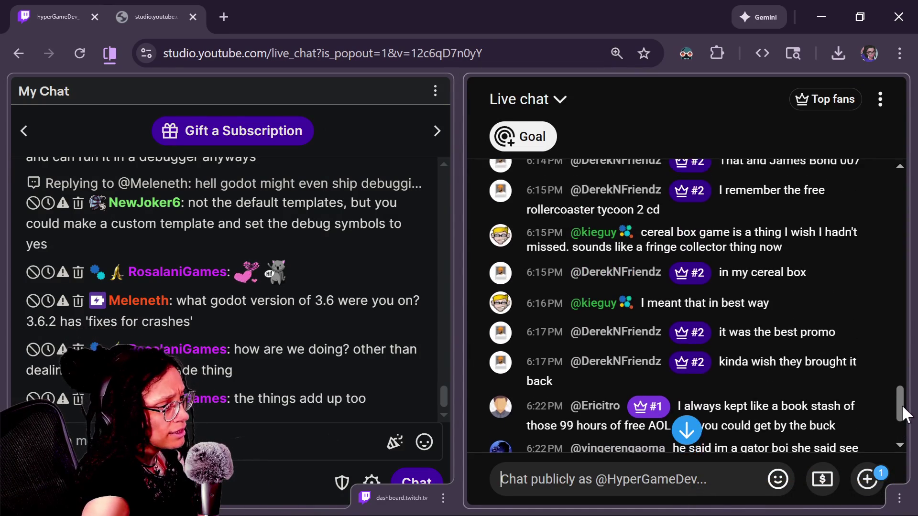
{"action": "scroll", "coordinate": [905, 416], "scroll_direction": "down", "scroll_amount": 2}
{"action": "left_click_drag", "start_coordinate": [906, 416], "coordinate": [906, 427]}
{"action": "scroll", "coordinate": [905, 427], "scroll_direction": "down", "scroll_amount": 1}
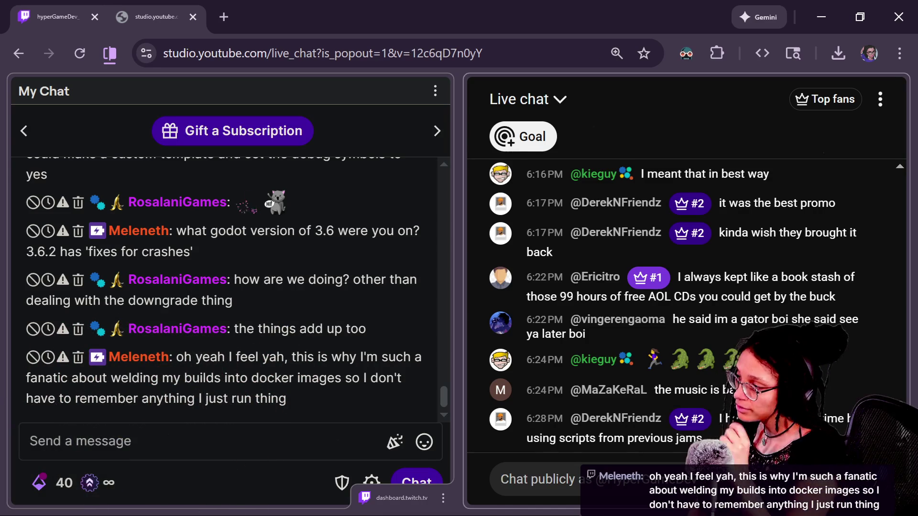
{"action": "left_click", "coordinate": [501, 479]}
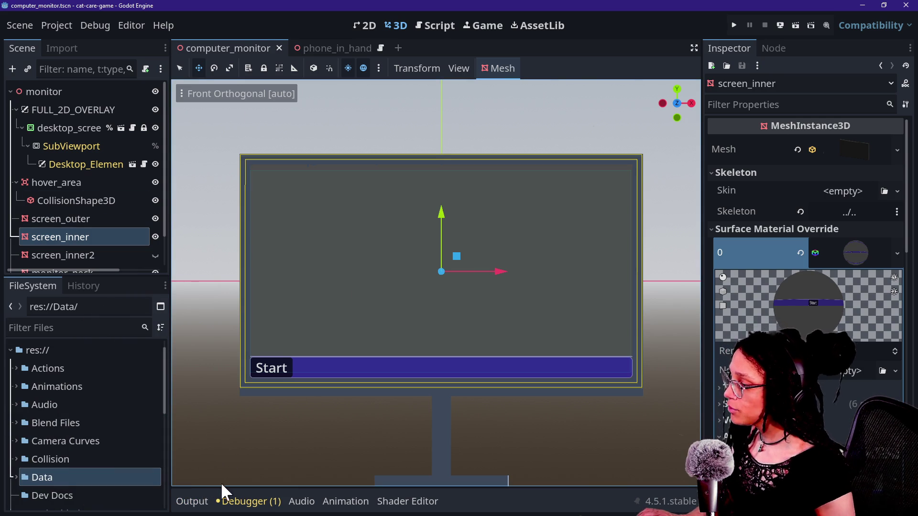
- Examine the instantiate warning in the debugger's Errors list
{"action": "left_click", "coordinate": [234, 501]}
{"action": "left_click", "coordinate": [291, 429]}
{"action": "left_click", "coordinate": [292, 430]}
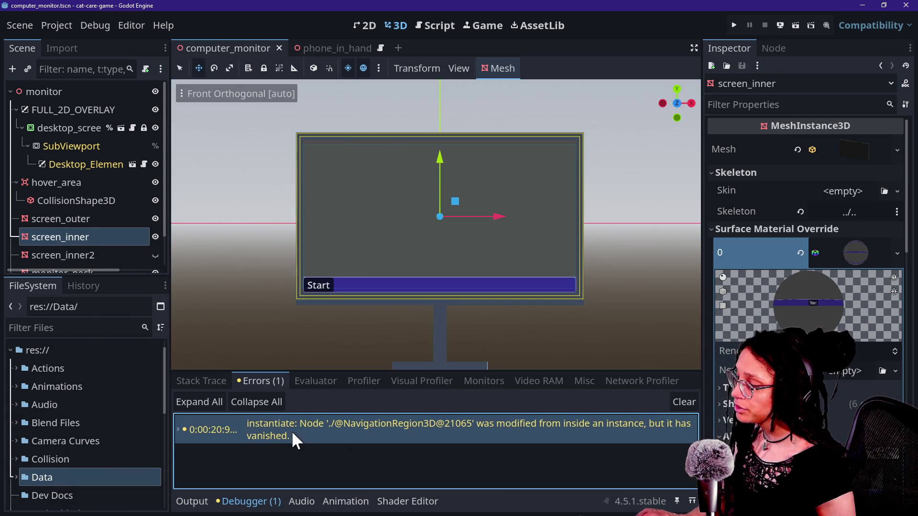
{"action": "left_click", "coordinate": [377, 426]}
{"action": "right_click", "coordinate": [377, 425]}
{"action": "left_click", "coordinate": [390, 433]}
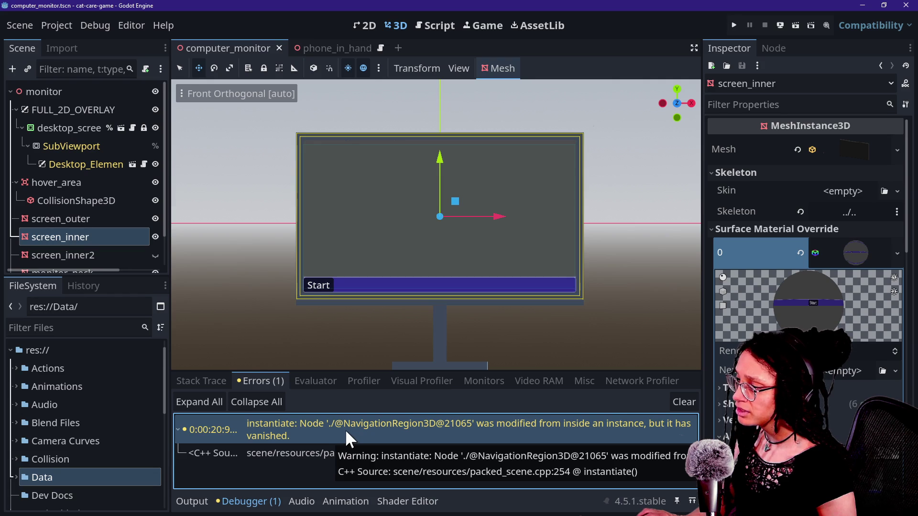
{"action": "right_click", "coordinate": [345, 429]}
{"action": "left_click", "coordinate": [338, 428]}
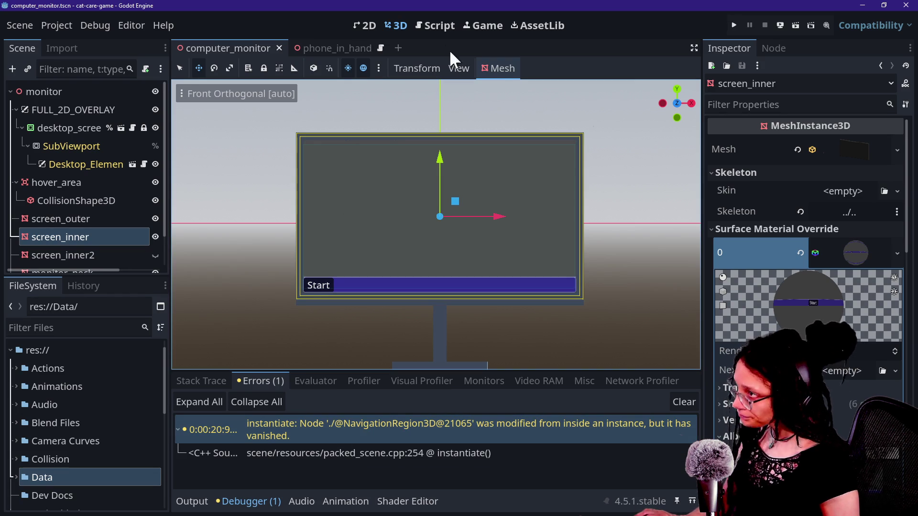
- Quick Open couch.tscn in a new tab and view the couch model in 3D
{"action": "left_click", "coordinate": [380, 48]}
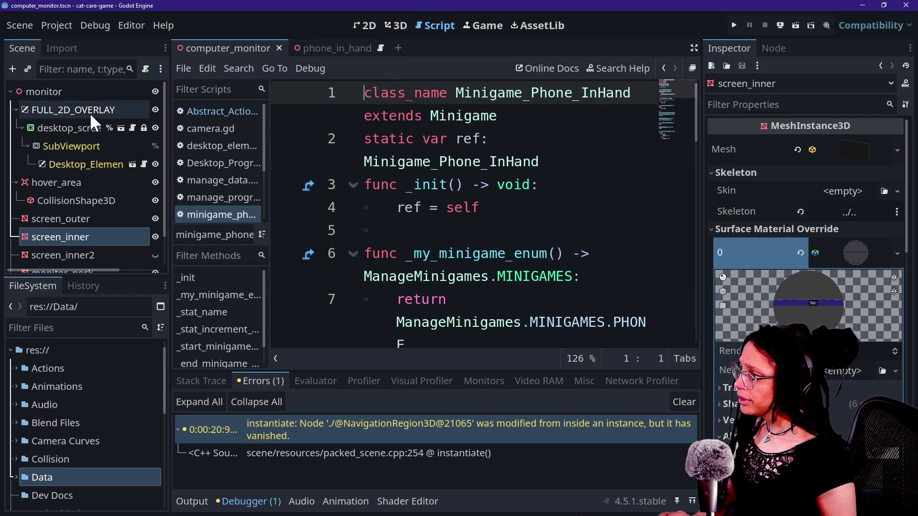
{"action": "key", "text": "shift+alt+o"}
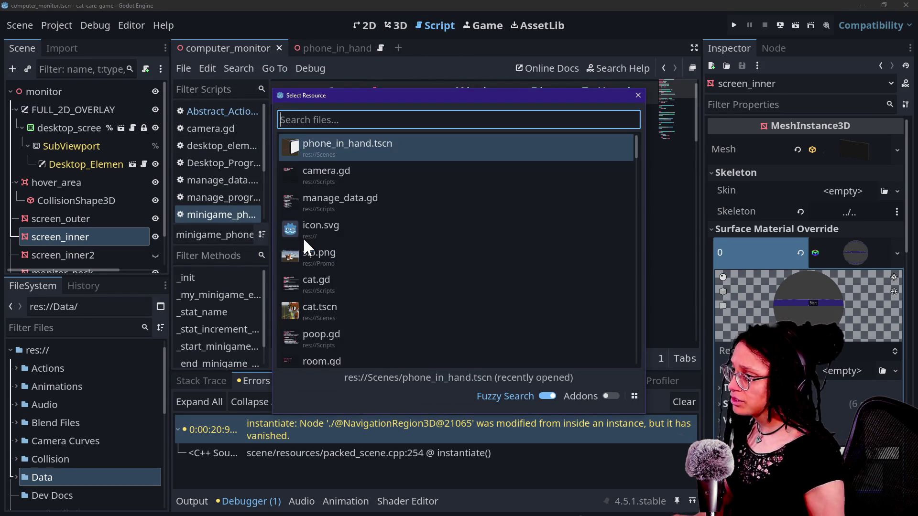
{"action": "type", "text": "c ouch"}
{"action": "key", "text": "Down"}
{"action": "key", "text": "Up"}
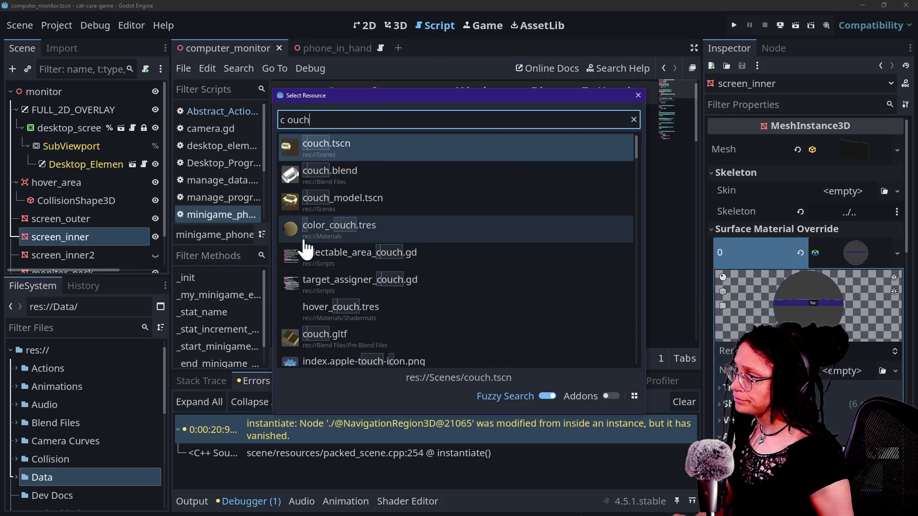
{"action": "key", "text": "Return"}
{"action": "scroll", "coordinate": [109, 203], "scroll_direction": "down", "scroll_amount": 3}
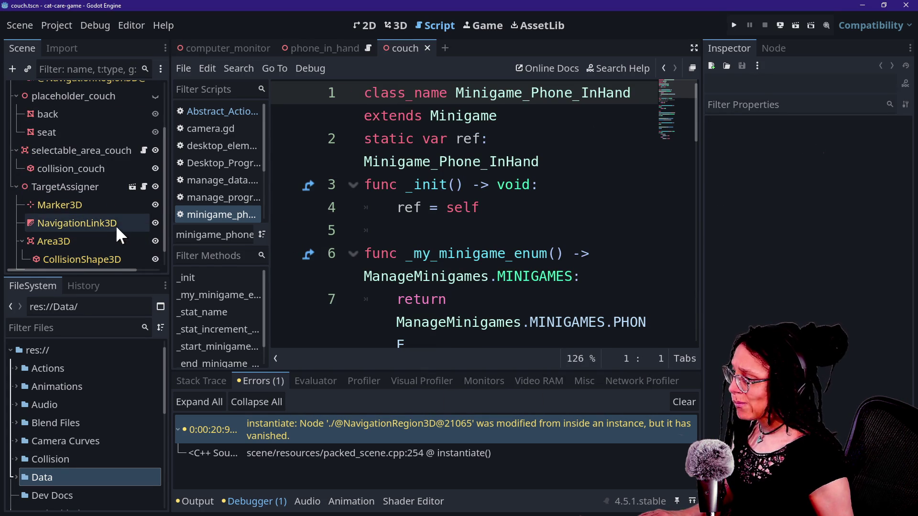
{"action": "scroll", "coordinate": [65, 187], "scroll_direction": "up", "scroll_amount": 1}
{"action": "scroll", "coordinate": [65, 188], "scroll_direction": "down", "scroll_amount": 2}
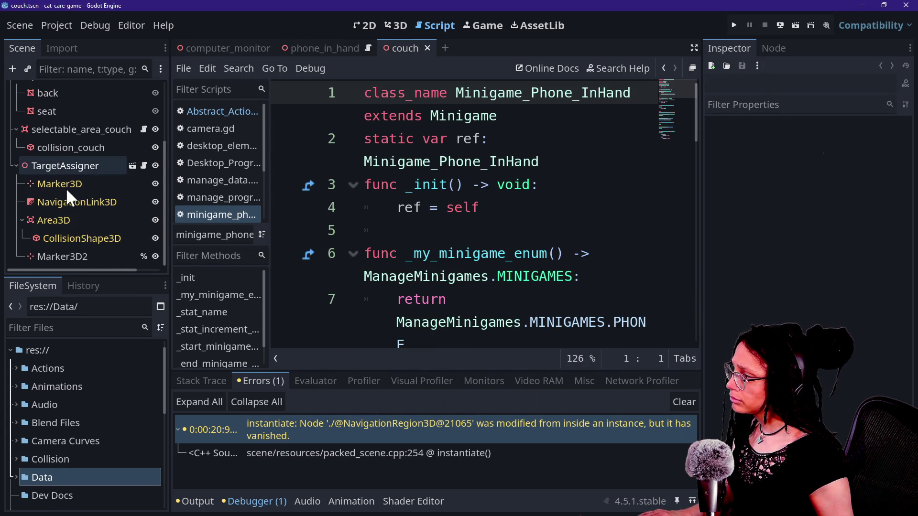
{"action": "scroll", "coordinate": [66, 188], "scroll_direction": "up", "scroll_amount": 4}
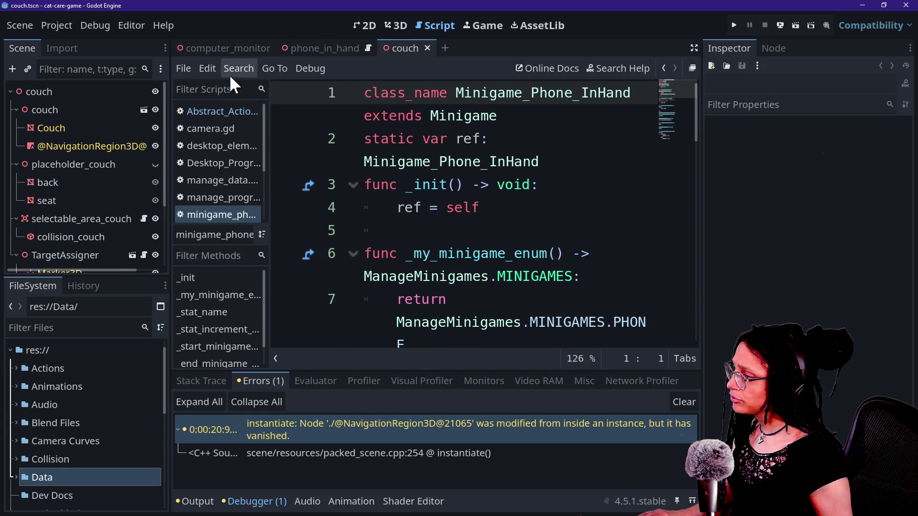
{"action": "key", "text": "ctrl+F2"}
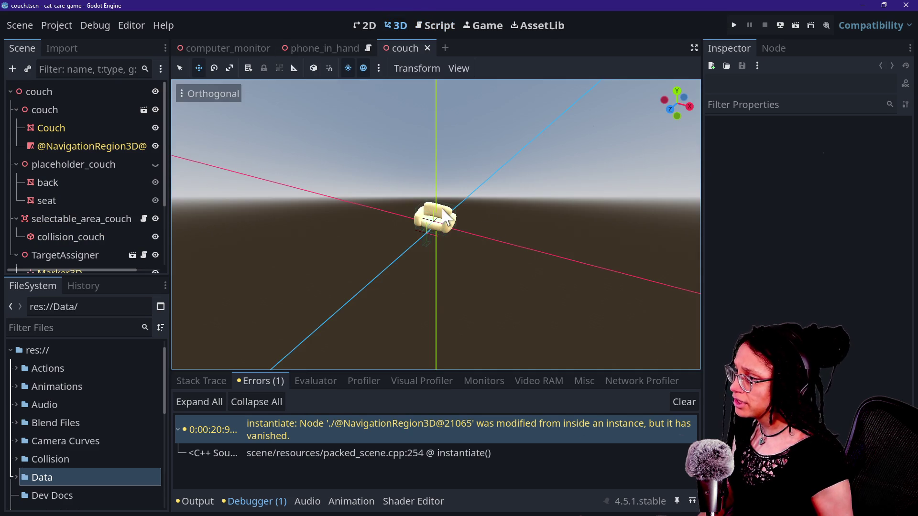
- Turn Editable Children off on the couch instance, confirm, then turn it back on
{"action": "scroll", "coordinate": [445, 217], "scroll_direction": "up", "scroll_amount": 5}
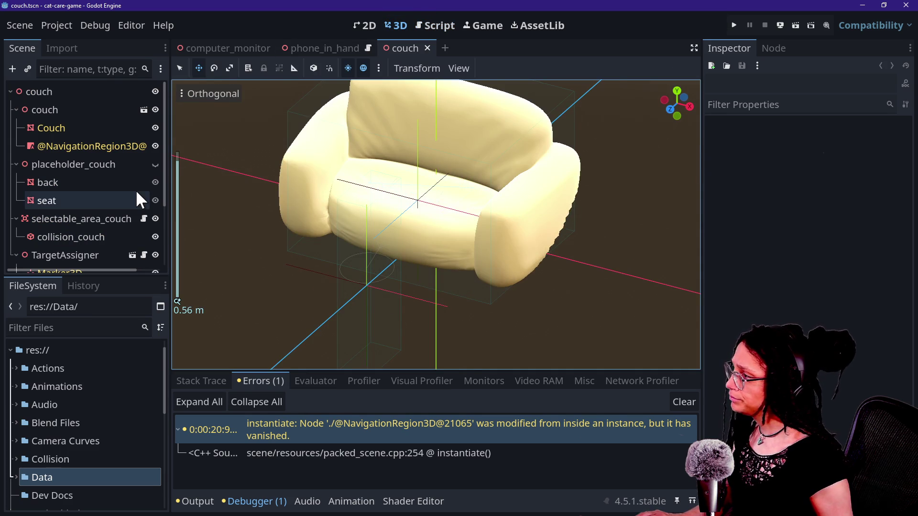
{"action": "left_click", "coordinate": [94, 142]}
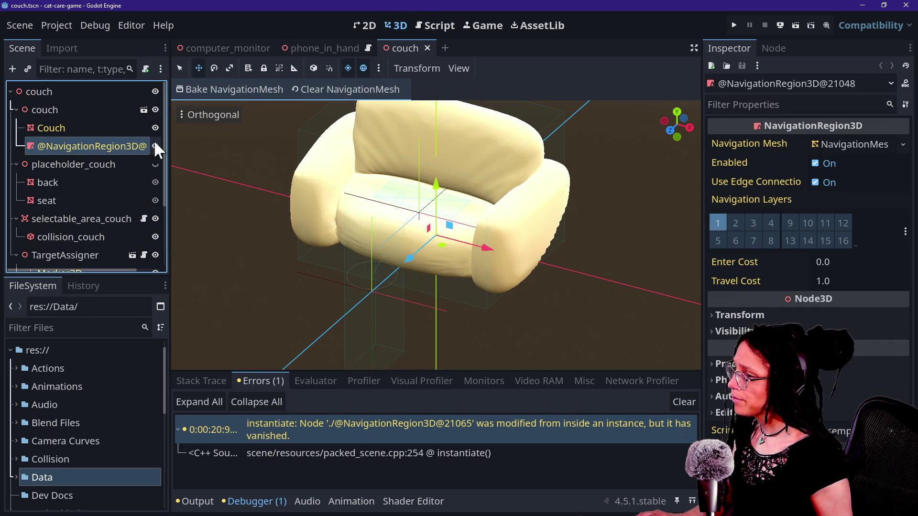
{"action": "right_click", "coordinate": [58, 108]}
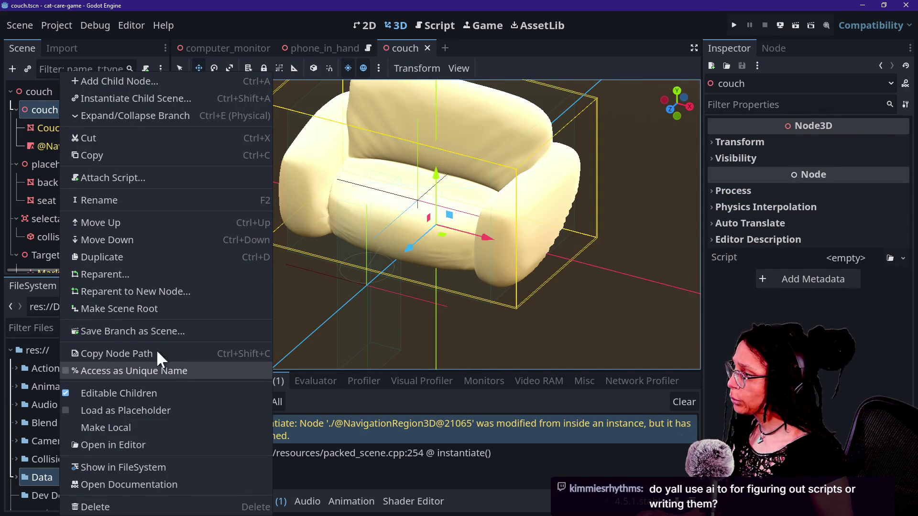
{"action": "left_click", "coordinate": [133, 386]}
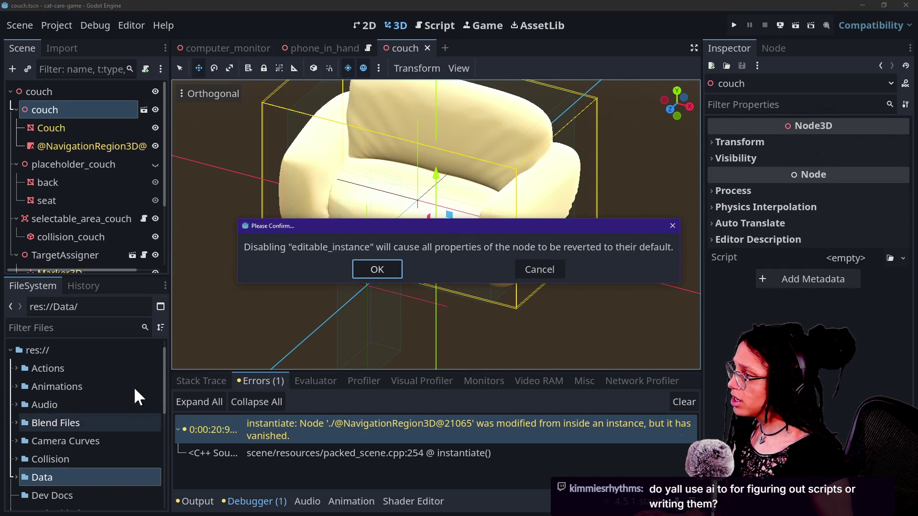
{"action": "key", "text": "Return"}
{"action": "right_click", "coordinate": [115, 115]}
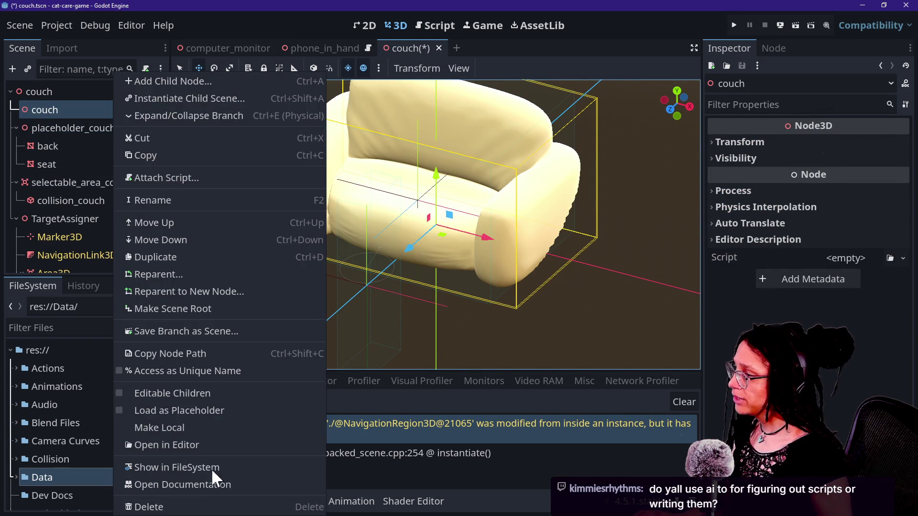
{"action": "left_click", "coordinate": [185, 393]}
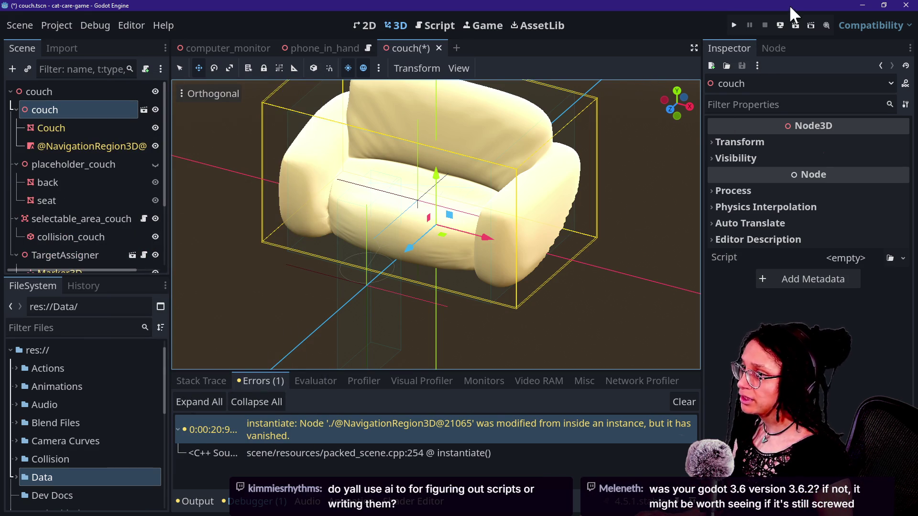
- Browse the couch's child nodes and select selectable_area_couch to inspect its properties
{"action": "left_click", "coordinate": [43, 142]}
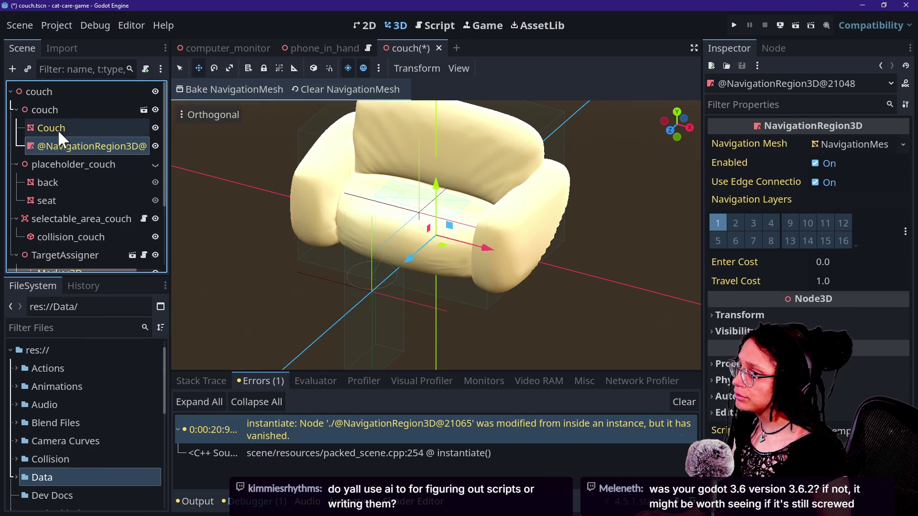
{"action": "left_click", "coordinate": [59, 128]}
{"action": "left_click", "coordinate": [73, 182]}
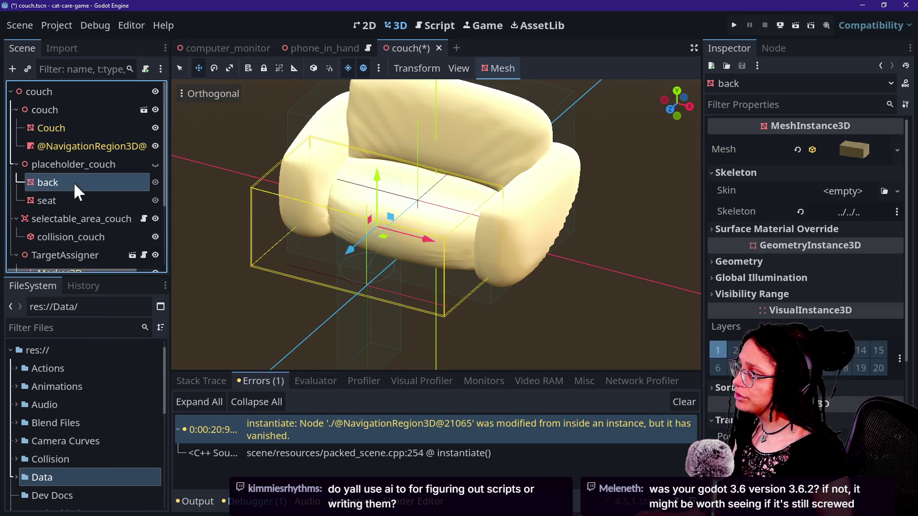
{"action": "left_click", "coordinate": [102, 221]}
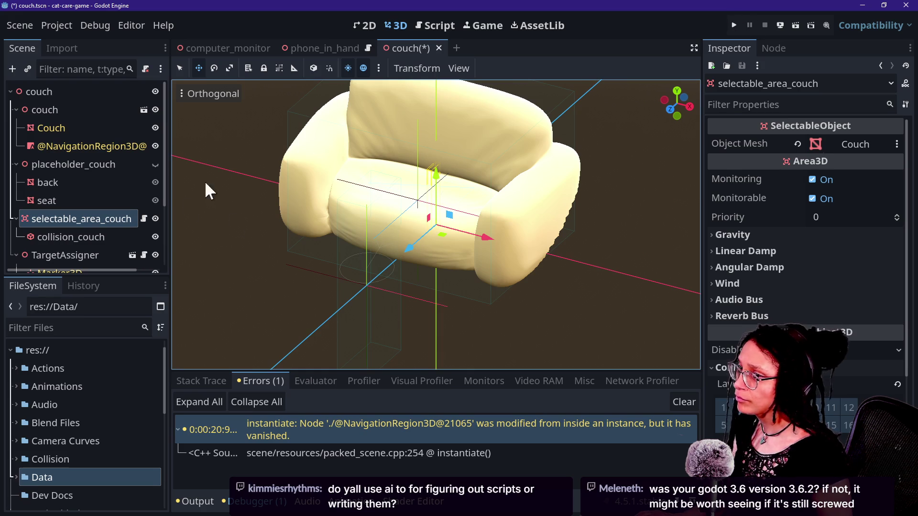
- Assign the Couch node as Object Mesh, select TargetAssigner, then save and run the game
{"action": "left_click", "coordinate": [790, 144]}
{"action": "left_click", "coordinate": [796, 144]}
{"action": "left_click", "coordinate": [808, 144]}
{"action": "double_click", "coordinate": [425, 183]}
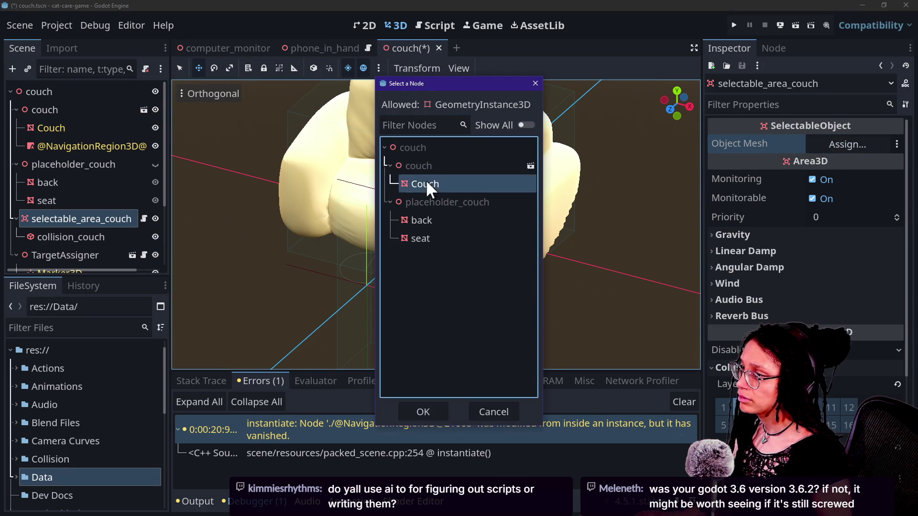
{"action": "left_click", "coordinate": [70, 255]}
{"action": "scroll", "coordinate": [71, 252], "scroll_direction": "down", "scroll_amount": 4}
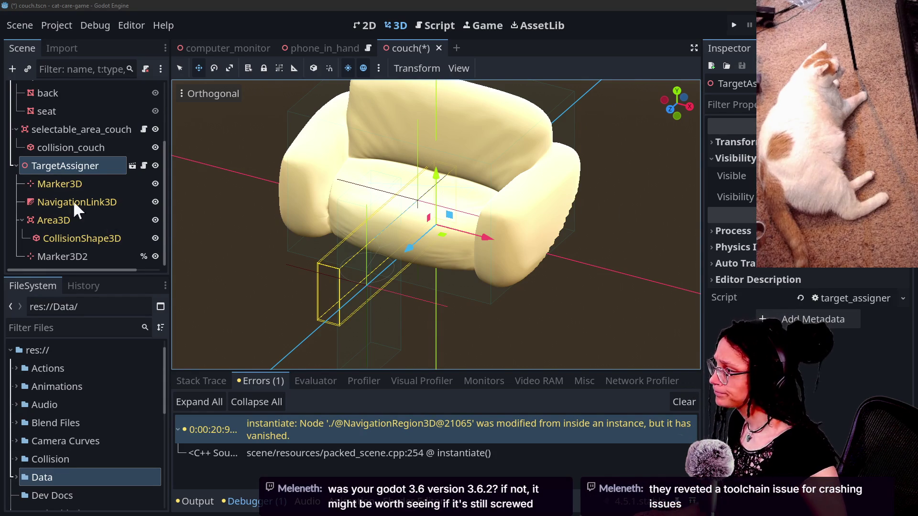
{"action": "left_click", "coordinate": [734, 25]}
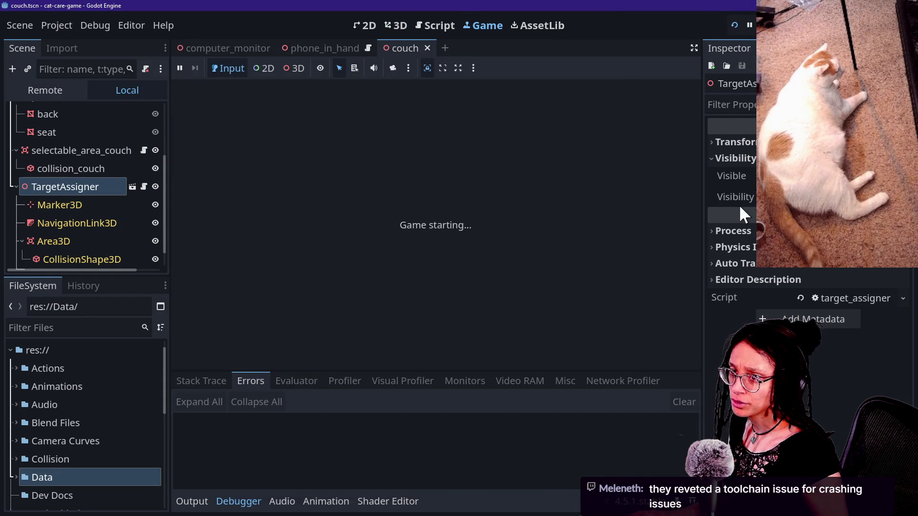
- Bring the browser's Twitch and YouTube Studio live chats in front of Godot
{"action": "key", "text": "alt+Tab"}
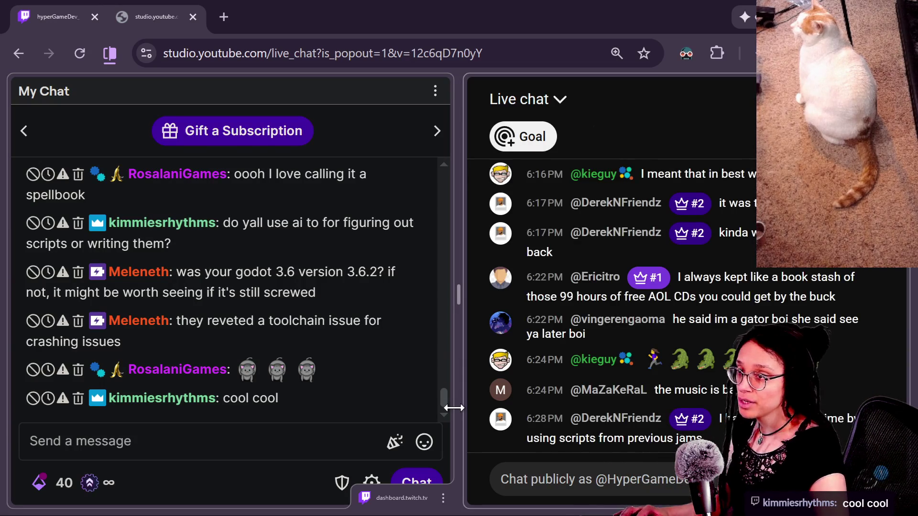
{"action": "key", "text": "alt+Tab"}
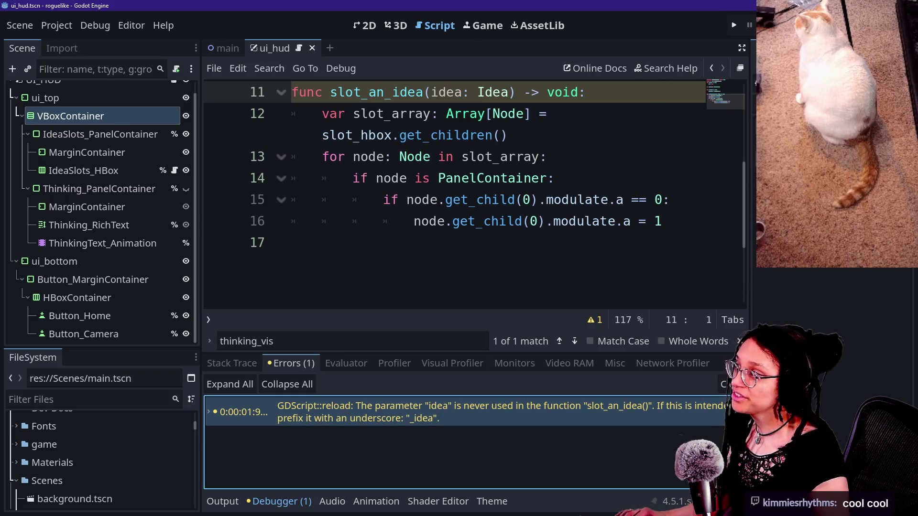
- Run Post Planner, start planning, choose a platform, zoom out to the full dungeon map, and reroll its room layout
{"action": "key", "text": "F5"}
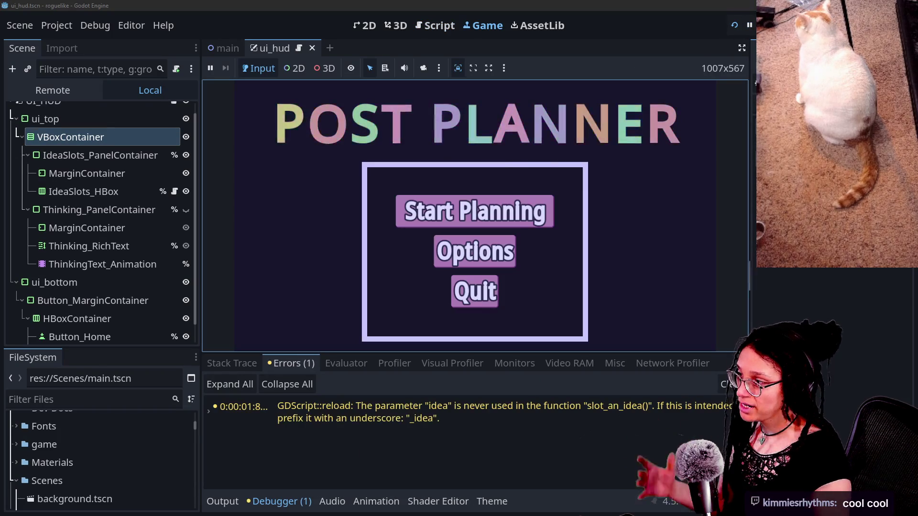
{"action": "left_click", "coordinate": [404, 218]}
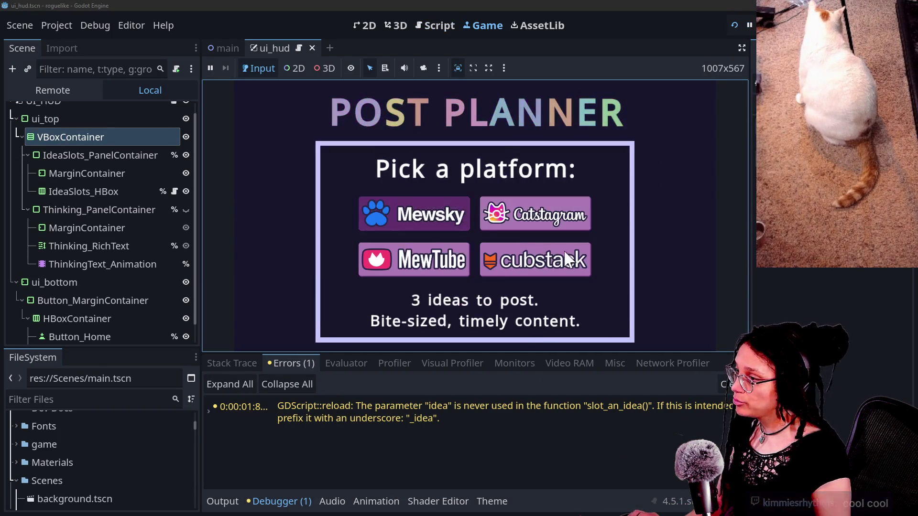
{"action": "left_click", "coordinate": [566, 258]}
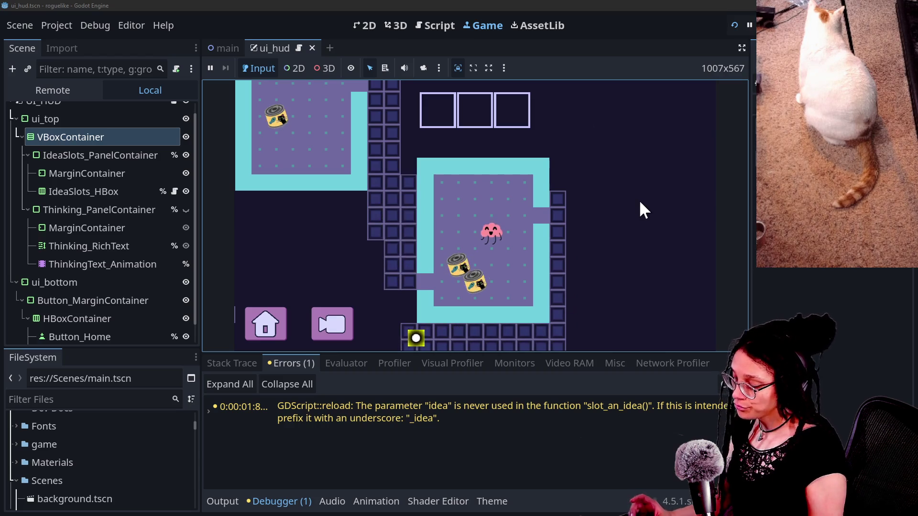
{"action": "left_click", "coordinate": [314, 325]}
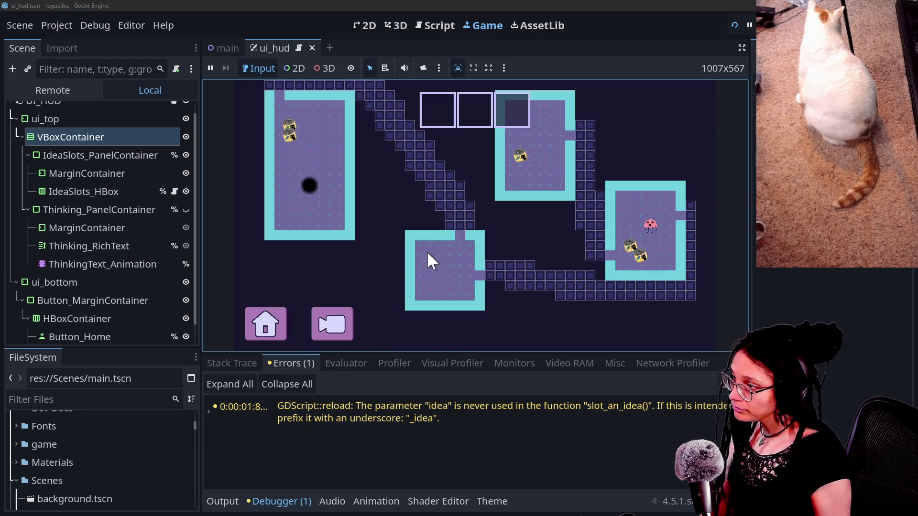
{"action": "left_click", "coordinate": [459, 244]}
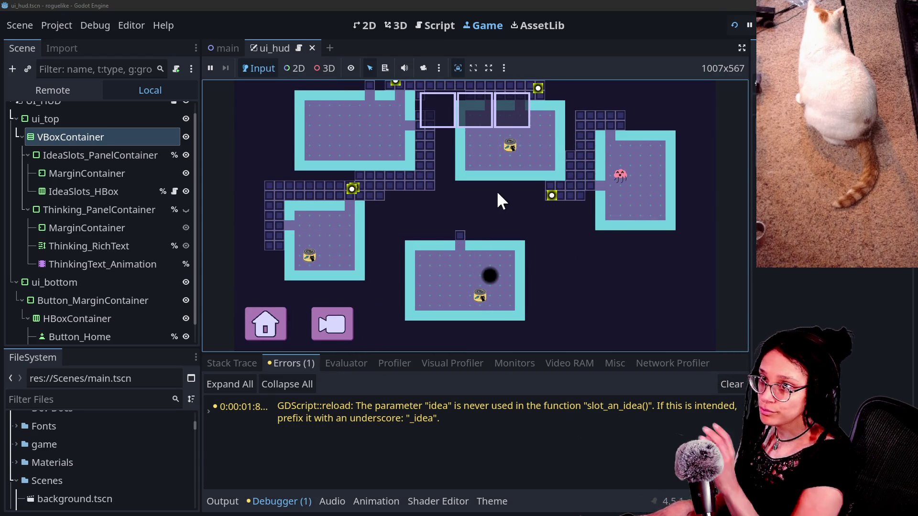
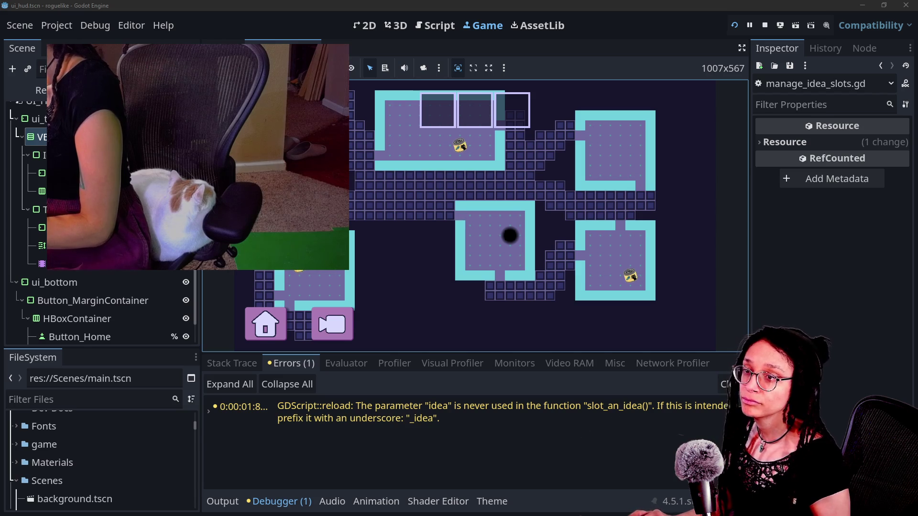
- Switch from the Godot editor to the browser showing the Twitch and YouTube live chats
{"action": "key", "text": "alt+Tab"}
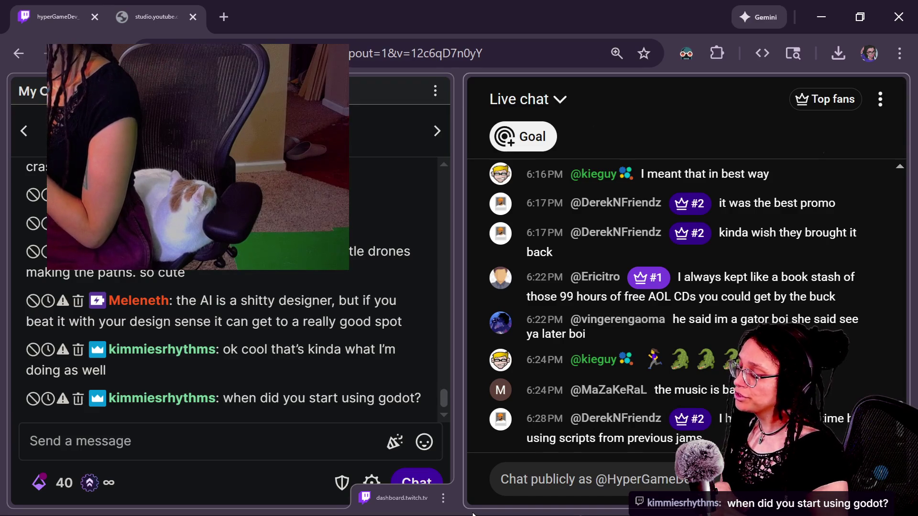
- Open the bookmarked 'Godot Learn-Along: Trying for the FIRST time!' video and expand its description
{"action": "left_click", "coordinate": [223, 17]}
{"action": "left_click", "coordinate": [325, 85]}
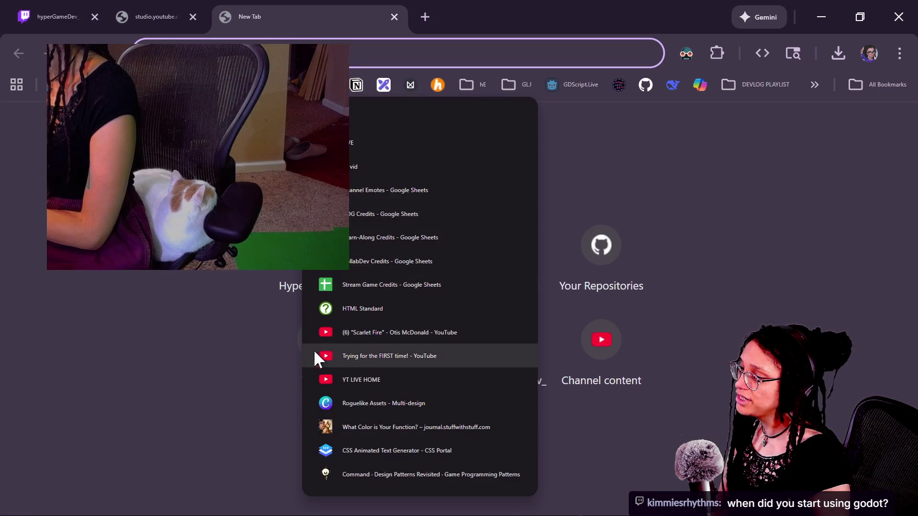
{"action": "left_click", "coordinate": [360, 362]}
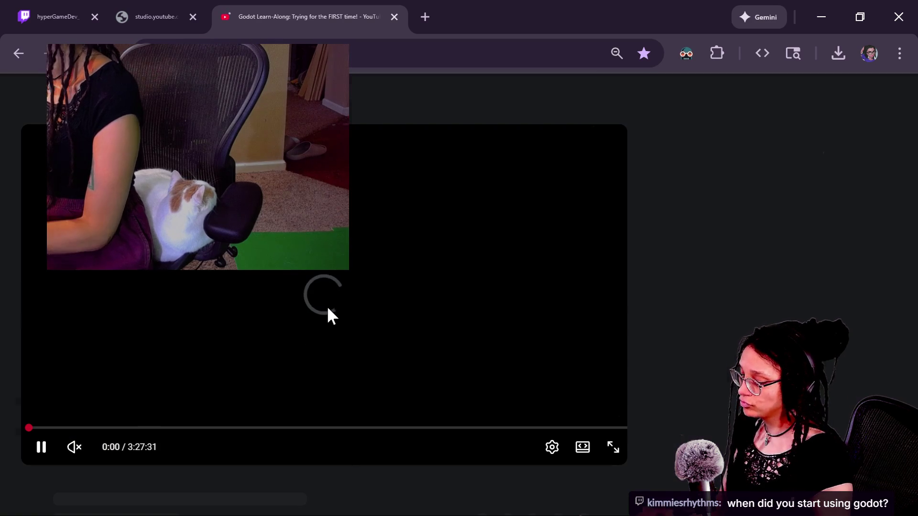
{"action": "scroll", "coordinate": [245, 431], "scroll_direction": "down", "scroll_amount": 5}
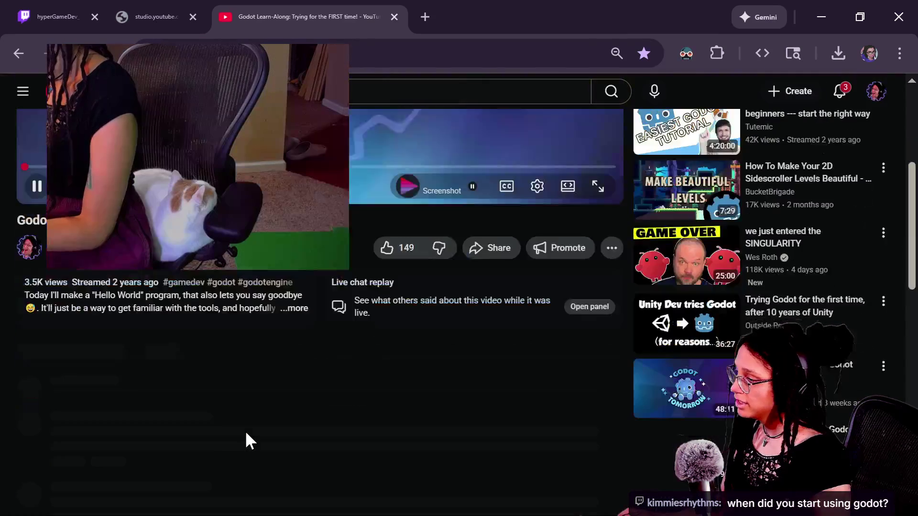
{"action": "left_click", "coordinate": [104, 314]}
- Highlight the Sep 14, 2023 stream date, then return to the Twitch stream manager
{"action": "mouse_move", "coordinate": [139, 295]}
{"action": "left_mouse_down"}
{"action": "mouse_move", "coordinate": [186, 295]}
{"action": "mouse_move", "coordinate": [189, 282]}
{"action": "left_mouse_up"}
{"action": "left_click", "coordinate": [172, 292]}
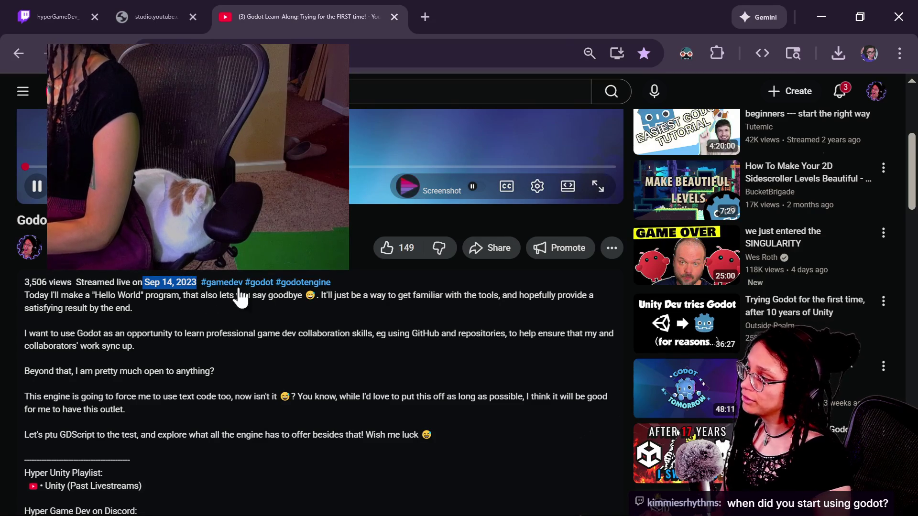
{"action": "scroll", "coordinate": [193, 303], "scroll_direction": "up", "scroll_amount": 2}
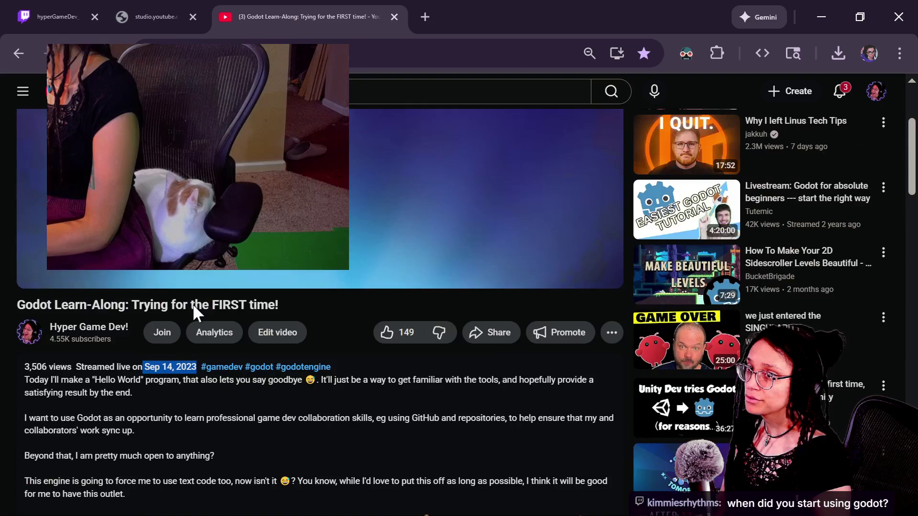
{"action": "left_click", "coordinate": [120, 366]}
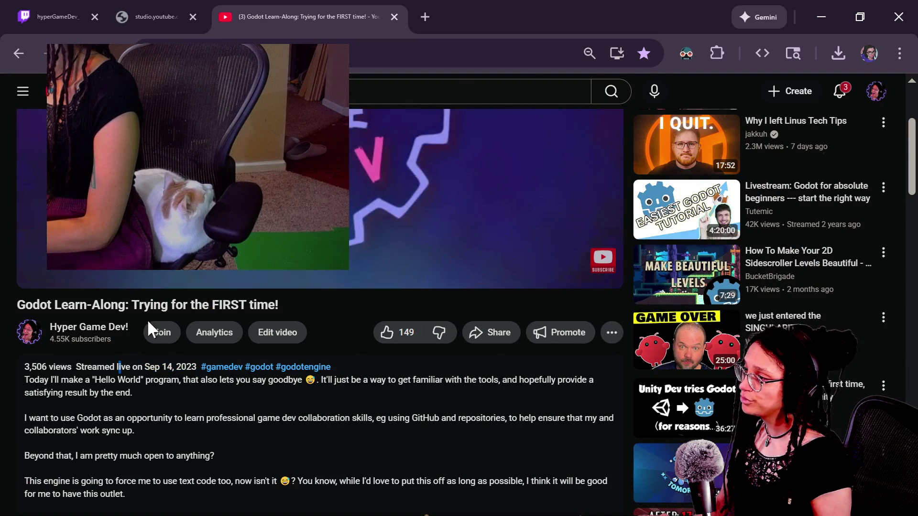
{"action": "key", "text": "ctrl+1"}
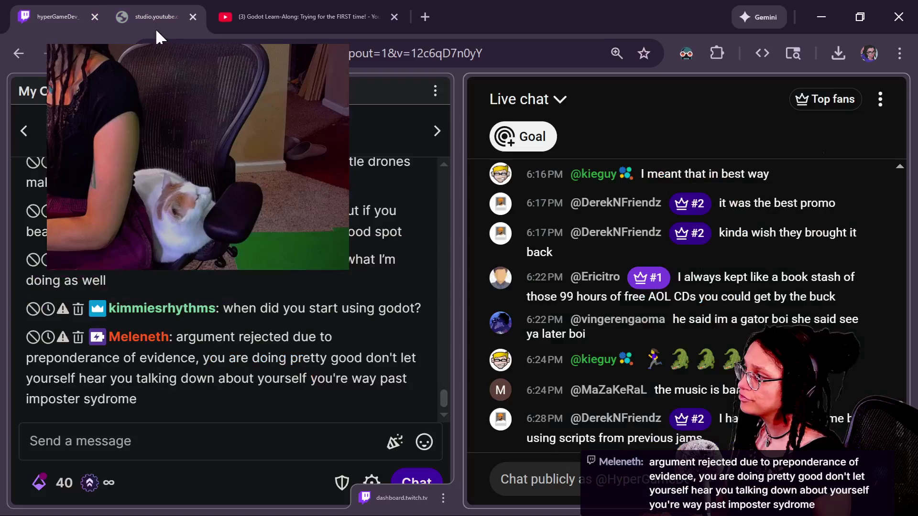
- Paste and send the video link in both the Twitch and YouTube chats
{"action": "left_click", "coordinate": [259, 444]}
{"action": "type", "text": "https://www.youtube.com/live/G_YONKiKxtk"}
{"action": "key", "text": "Return"}
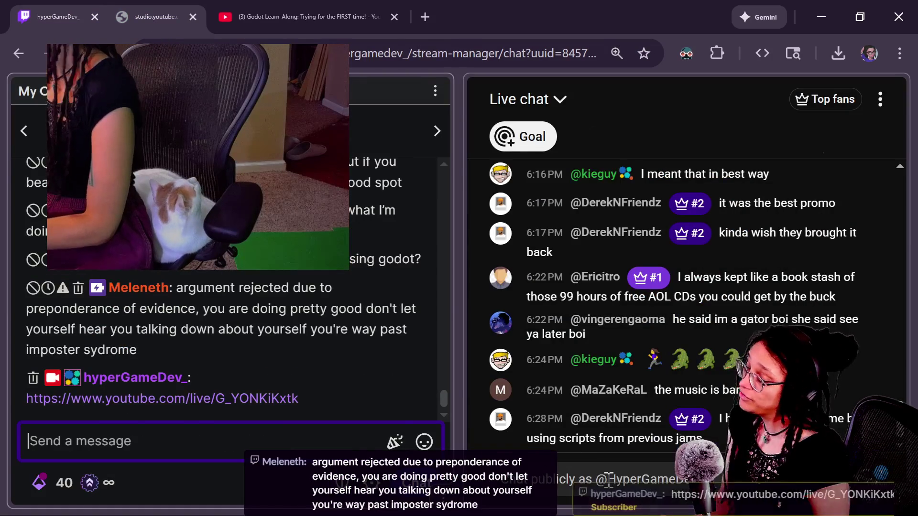
{"action": "left_click", "coordinate": [661, 479]}
{"action": "type", "text": "https://www.youtube.com/live/G_YONKiKxtk"}
{"action": "key", "text": "Return"}
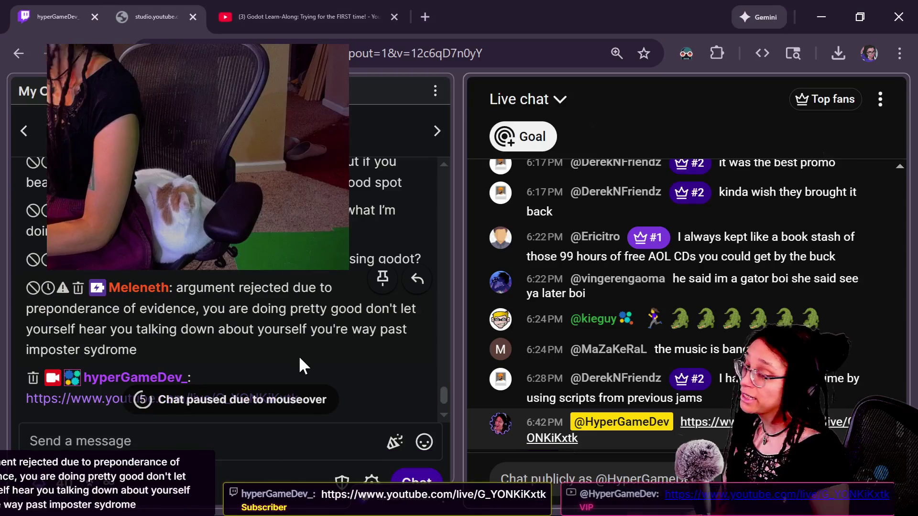
- Close the Godot Learn-Along video tab and return to the Godot editor
{"action": "key", "text": "ctrl+3"}
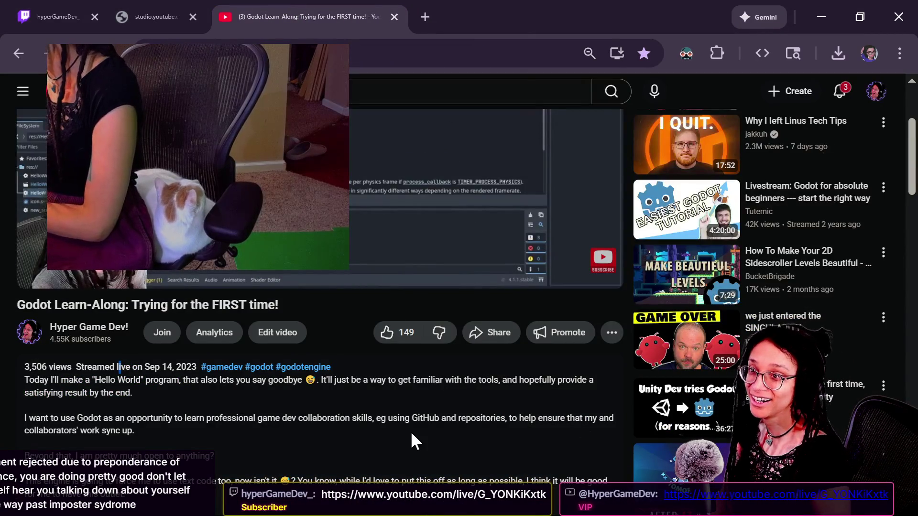
{"action": "scroll", "coordinate": [411, 435], "scroll_direction": "up", "scroll_amount": 2}
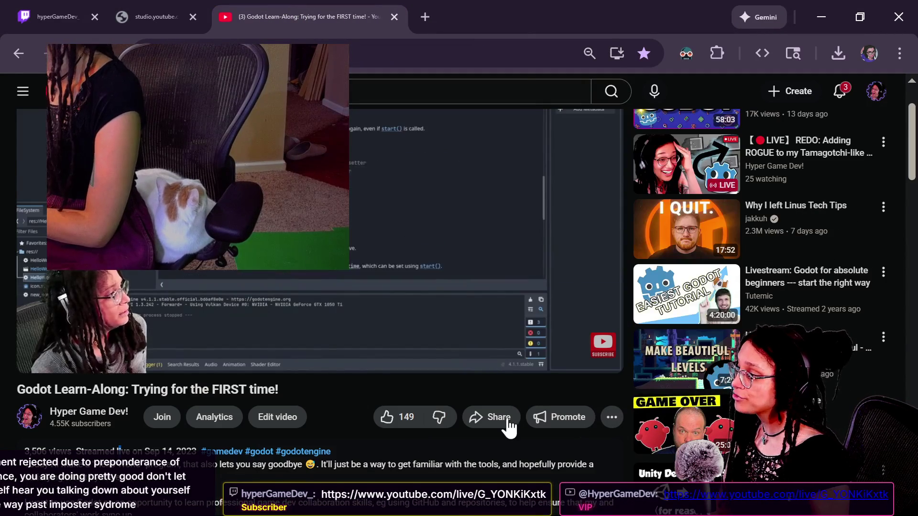
{"action": "scroll", "coordinate": [504, 424], "scroll_direction": "down", "scroll_amount": 8}
{"action": "left_click", "coordinate": [394, 17]}
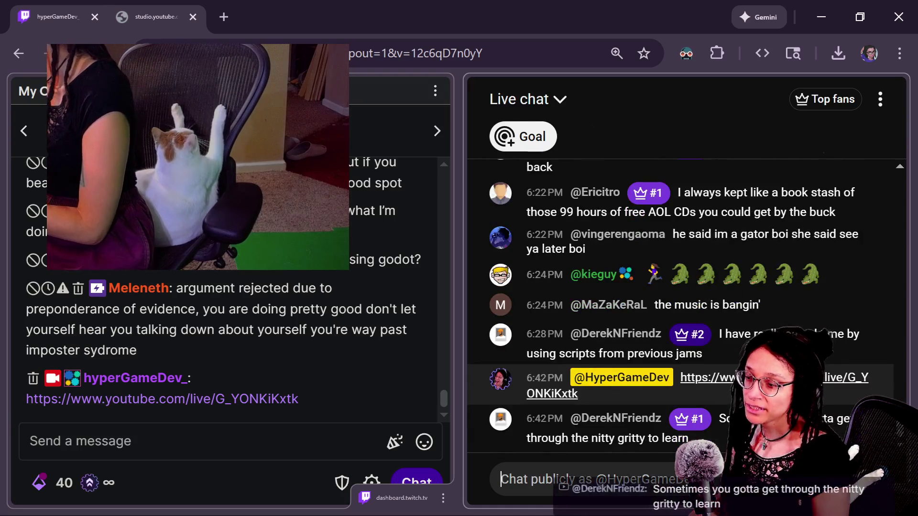
{"action": "left_click", "coordinate": [501, 478]}
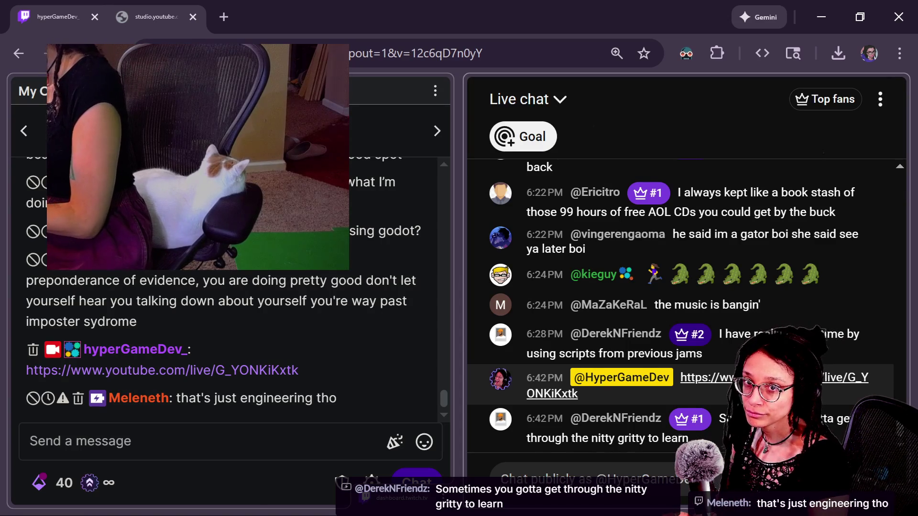
{"action": "key", "text": "alt+Tab"}
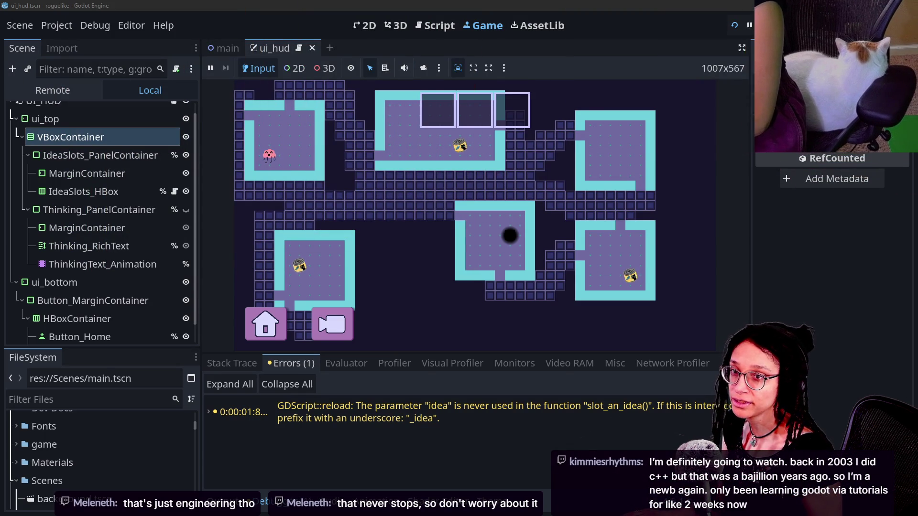
- Enlarge the file list, stop the roguelike with F8, and go to empty line 17 of the script
{"action": "left_click", "coordinate": [514, 267]}
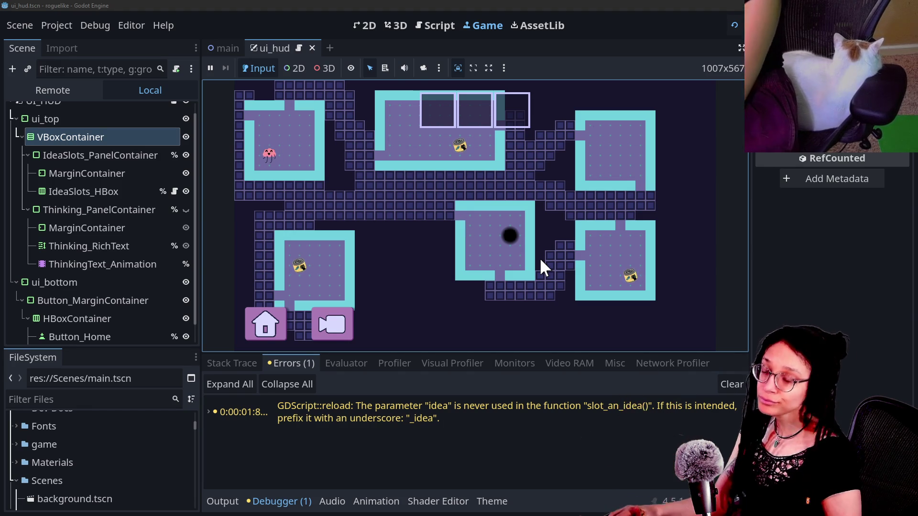
{"action": "key", "text": "Caps_Lock"}
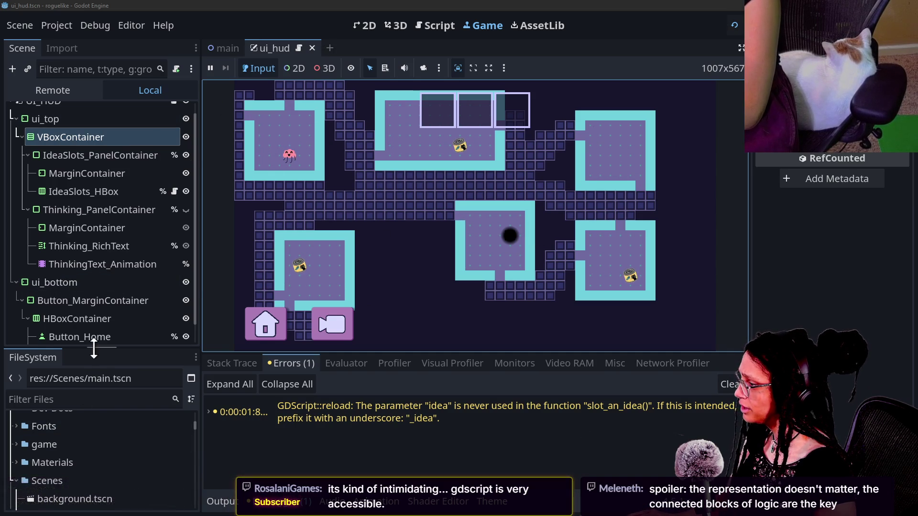
{"action": "left_click_drag", "start_coordinate": [94, 348], "coordinate": [94, 299]}
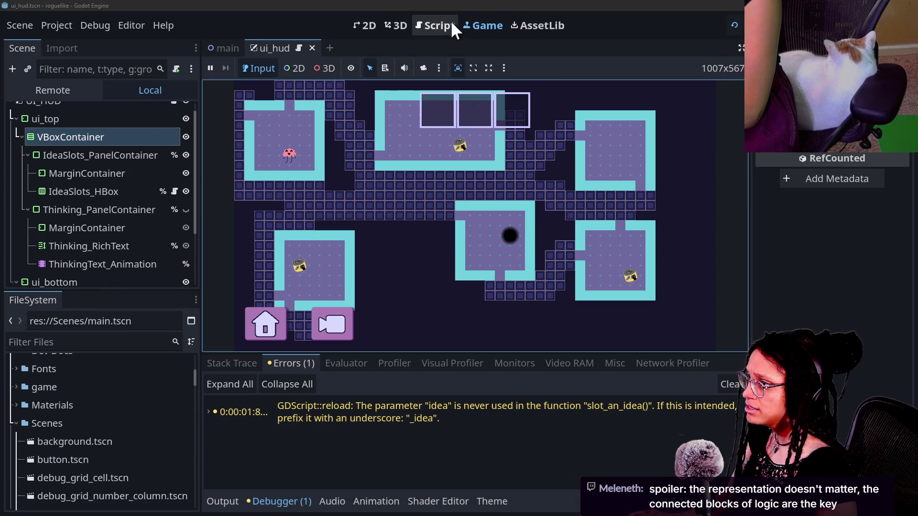
{"action": "key", "text": "F8"}
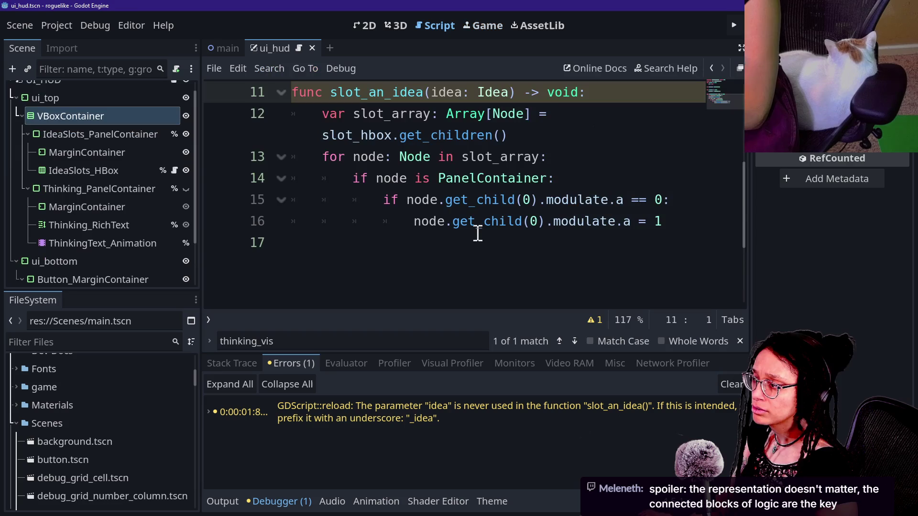
{"action": "left_click", "coordinate": [476, 234]}
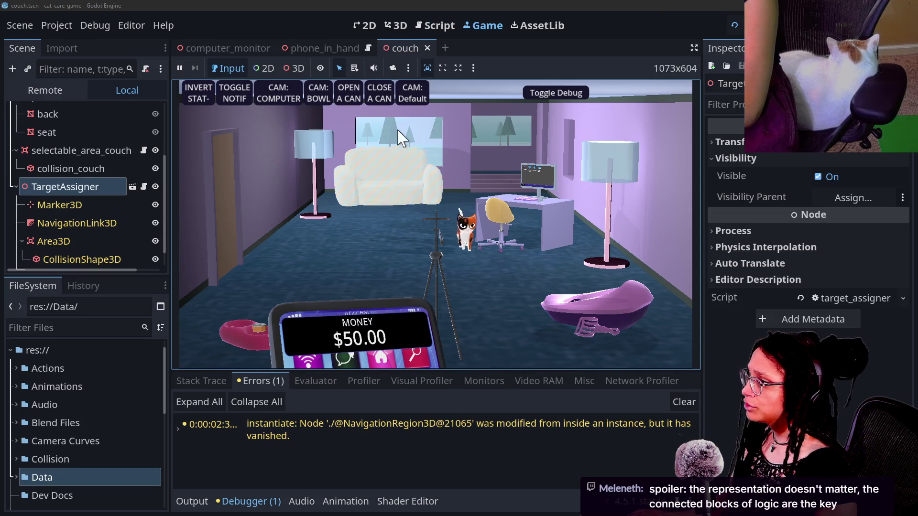
- In the running game, aim the camera at the computer, open and close Video Editor, then stop
{"action": "left_click", "coordinate": [282, 91]}
{"action": "left_click", "coordinate": [537, 92]}
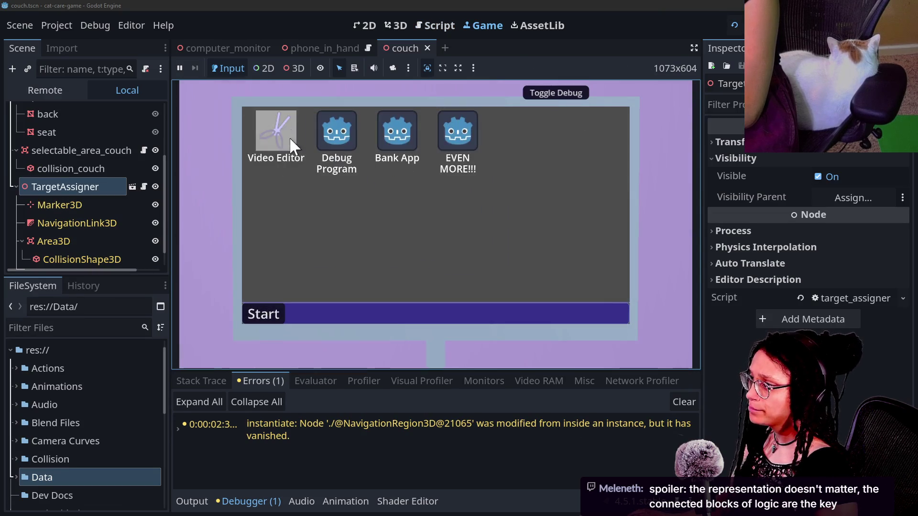
{"action": "left_click", "coordinate": [289, 136]}
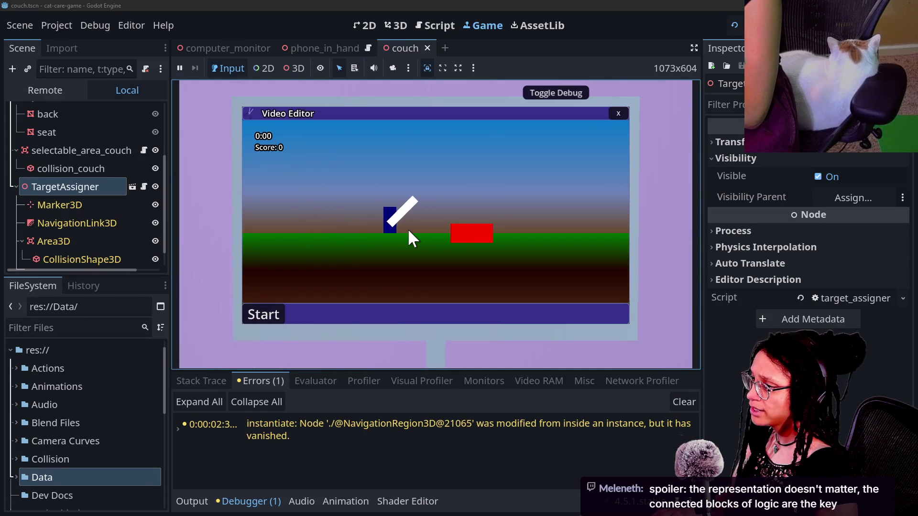
{"action": "left_click", "coordinate": [619, 114]}
{"action": "key", "text": "F8"}
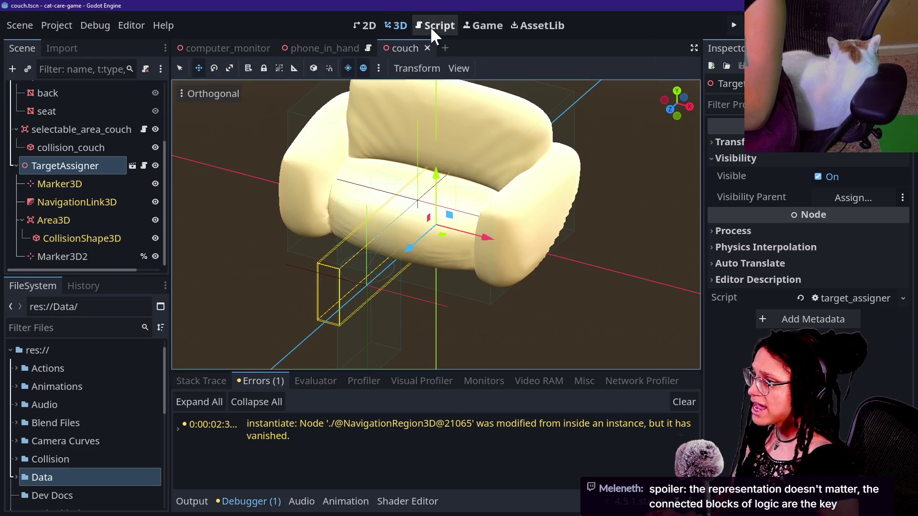
- Quick Open manage_programs.gd in the Script editor
{"action": "left_click", "coordinate": [430, 27]}
{"action": "key", "text": "alt+shift+o"}
{"action": "type", "text": "MANAGE-"}
{"action": "key", "text": "BackSpace"}
{"action": "key", "text": "BackSpace"}
{"action": "key", "text": "BackSpace"}
{"action": "key", "text": "Caps_Lock"}
{"action": "key", "text": "BackSpace"}
{"action": "key", "text": "BackSpace"}
{"action": "type", "text": "manage_pro"}
{"action": "key", "text": "Return"}
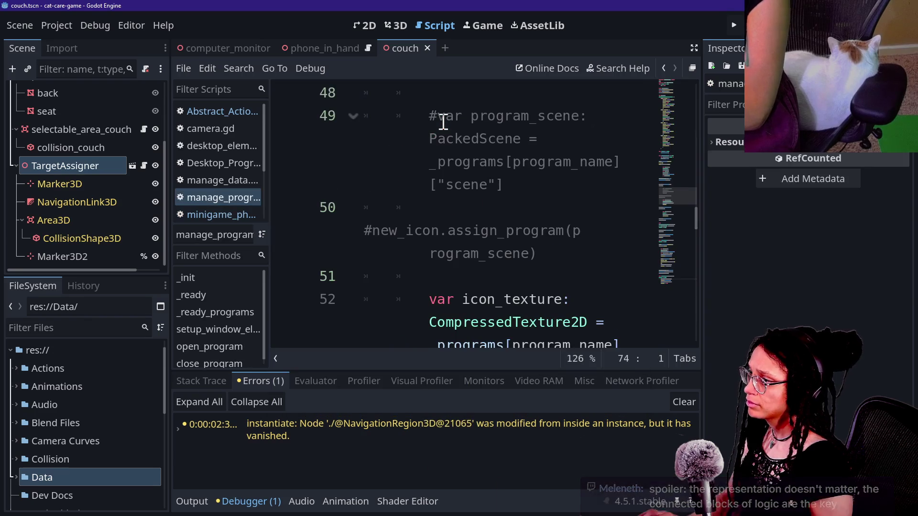
- In distraction-free mode, rename the 'EVEN MORE!!!' program entry to 'Post Planner' and save the script
{"action": "key", "text": "ctrl+shift+F11"}
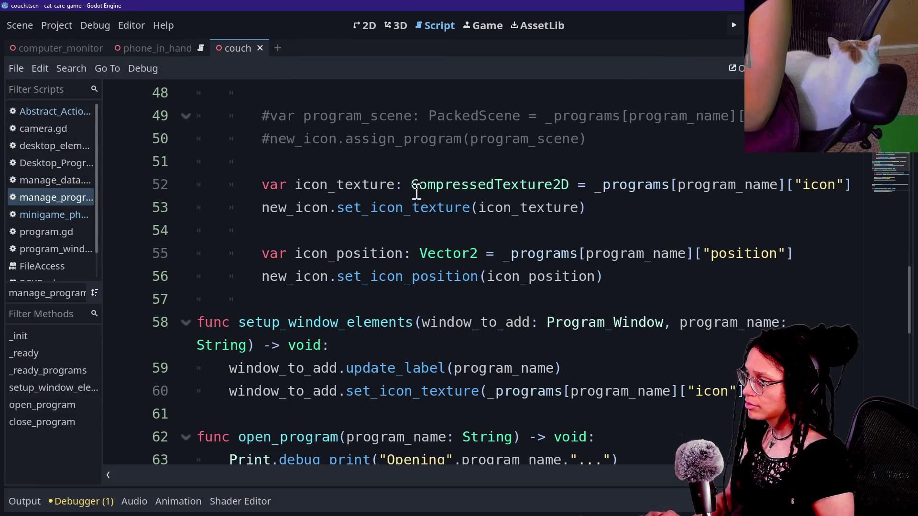
{"action": "scroll", "coordinate": [416, 191], "scroll_direction": "up", "scroll_amount": 15}
{"action": "scroll", "coordinate": [415, 191], "scroll_direction": "down", "scroll_amount": 7}
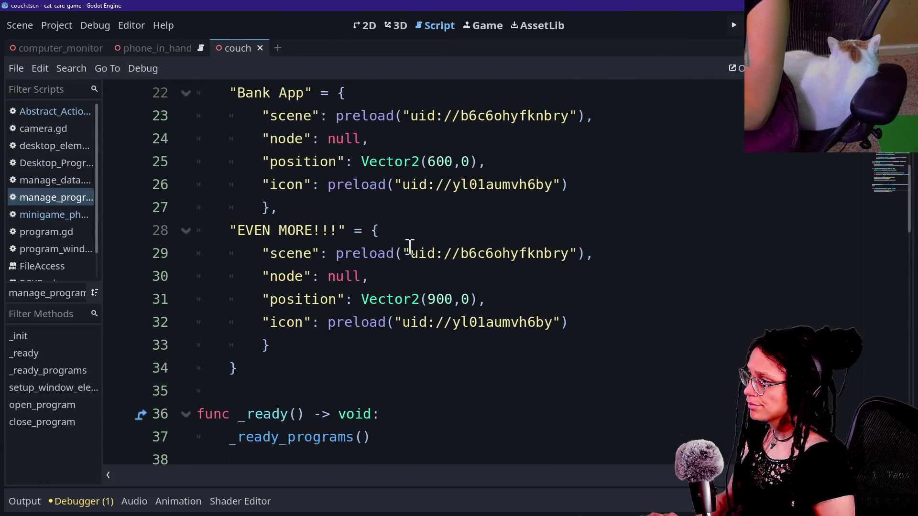
{"action": "left_click", "coordinate": [237, 233]}
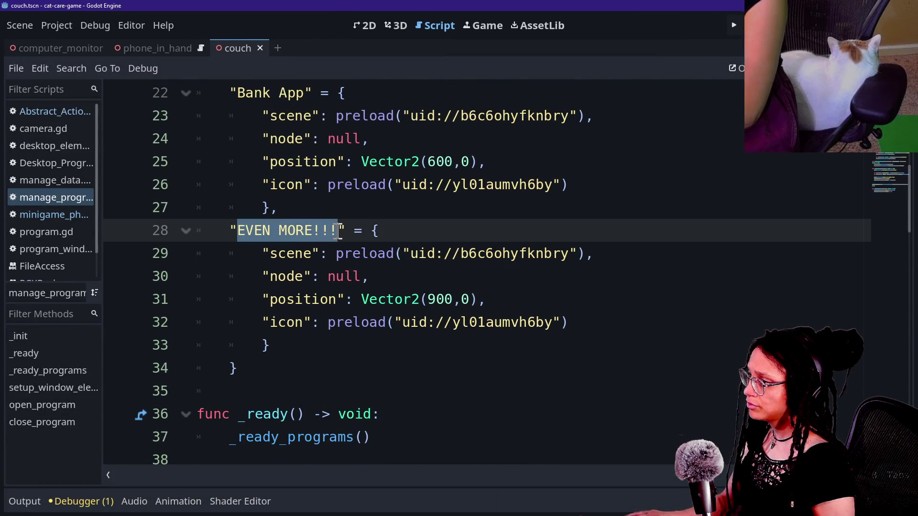
{"action": "key", "text": "BackSpace"}
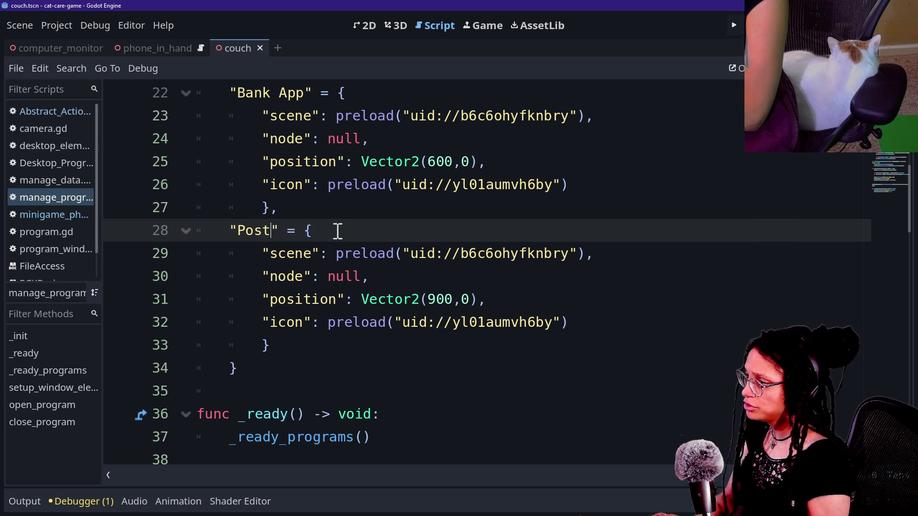
{"action": "type", "text": "Planner"}
{"action": "left_click_drag", "start_coordinate": [338, 232], "coordinate": [316, 276]}
{"action": "left_click", "coordinate": [365, 299]}
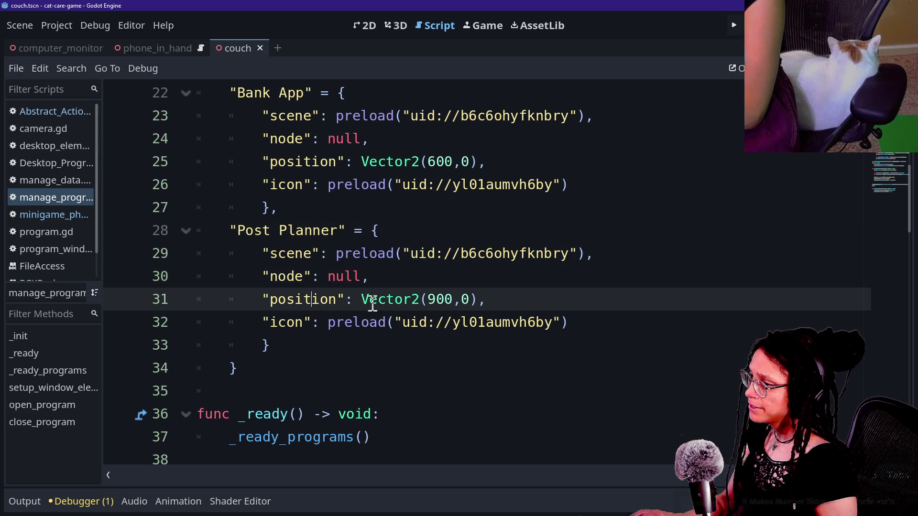
{"action": "key", "text": "ctrl+s"}
- Inspect the Post Planner entry's scene and icon uids, then restore the side docks
{"action": "left_click_drag", "start_coordinate": [443, 322], "coordinate": [569, 323]}
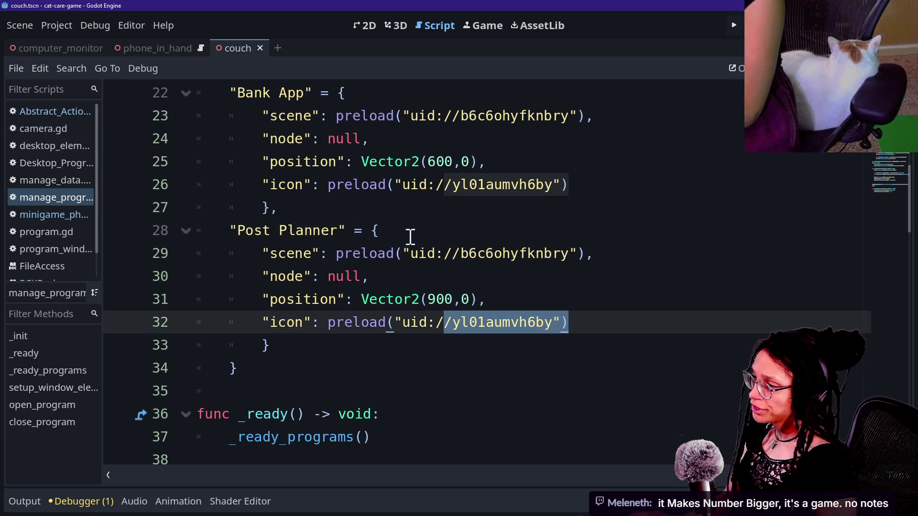
{"action": "left_click_drag", "start_coordinate": [410, 254], "coordinate": [595, 256]}
{"action": "left_click", "coordinate": [594, 256]}
{"action": "left_click", "coordinate": [524, 348]}
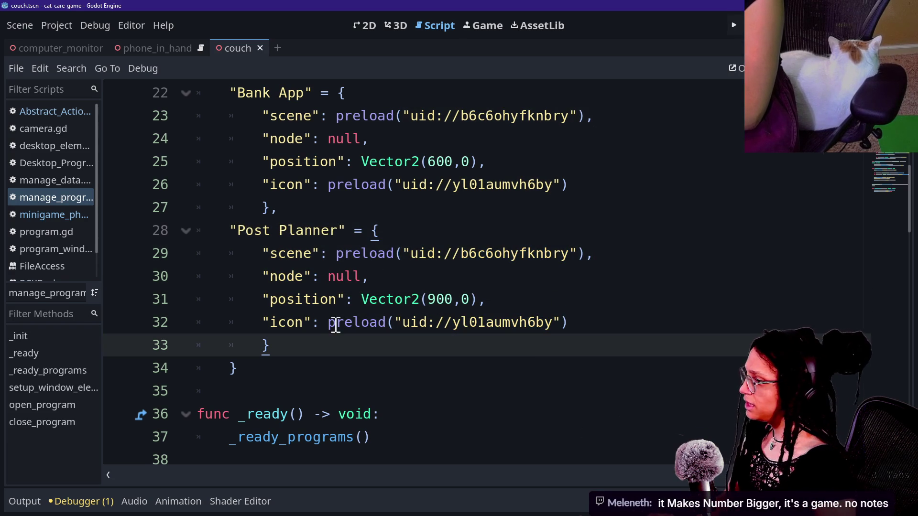
{"action": "left_click_drag", "start_coordinate": [411, 253], "coordinate": [604, 259]}
{"action": "left_click", "coordinate": [386, 256]}
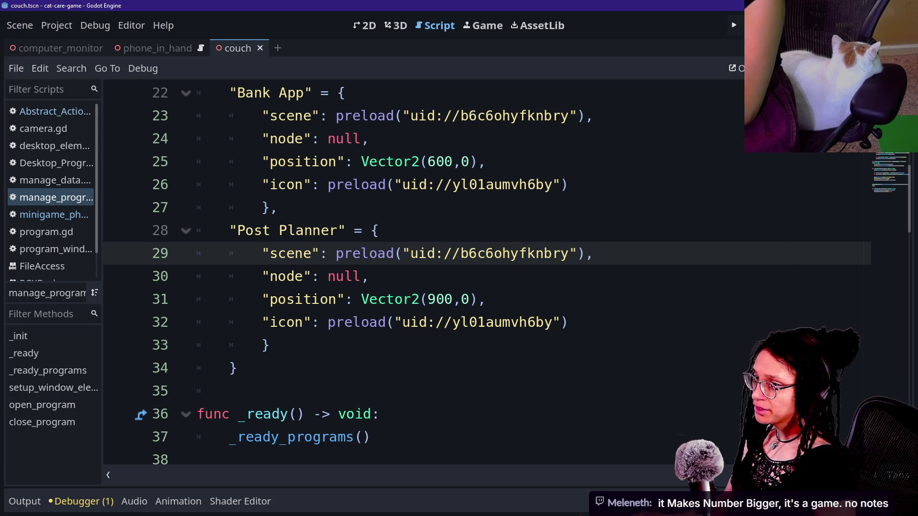
{"action": "key", "text": "ctrl+shift+F11"}
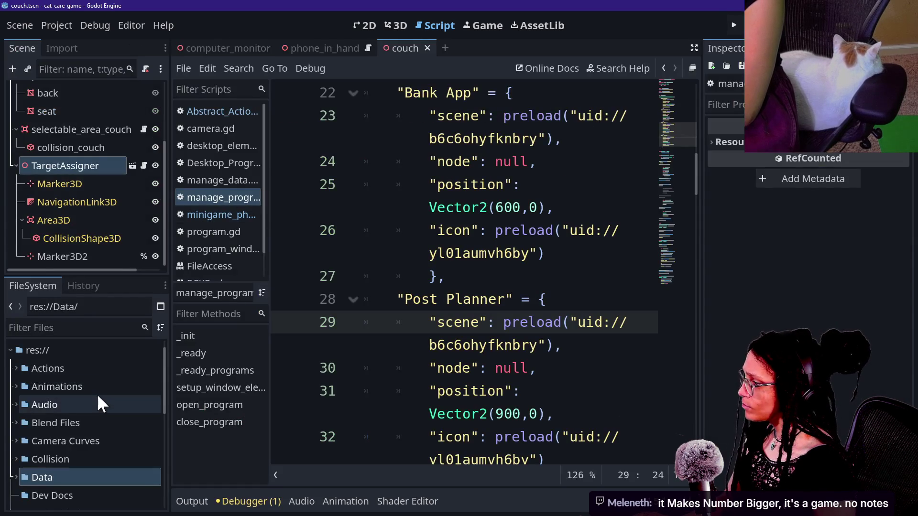
- Select the Embedded Games folder and check the contents of slicing_game
{"action": "scroll", "coordinate": [97, 394], "scroll_direction": "down", "scroll_amount": 3}
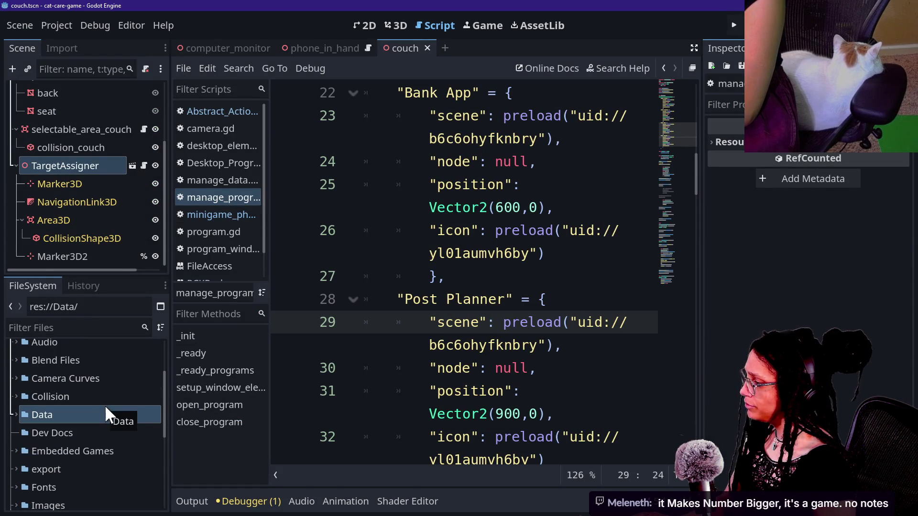
{"action": "left_click", "coordinate": [44, 449]}
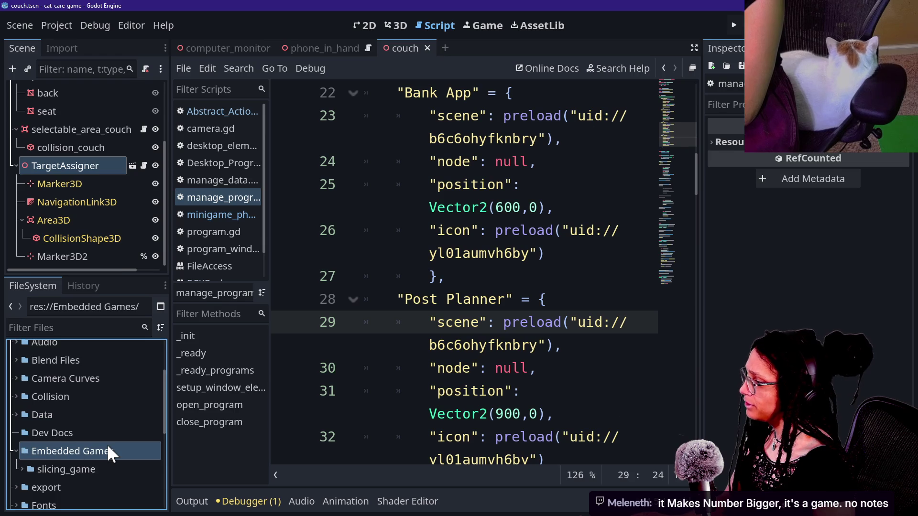
{"action": "scroll", "coordinate": [107, 451], "scroll_direction": "down", "scroll_amount": 1}
{"action": "left_click", "coordinate": [23, 447]}
{"action": "scroll", "coordinate": [22, 444], "scroll_direction": "down", "scroll_amount": 1}
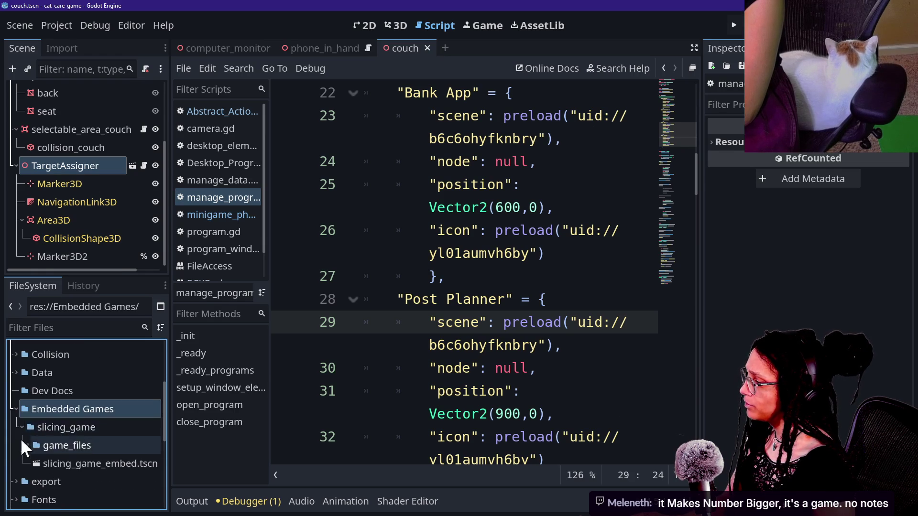
{"action": "left_click", "coordinate": [22, 427]}
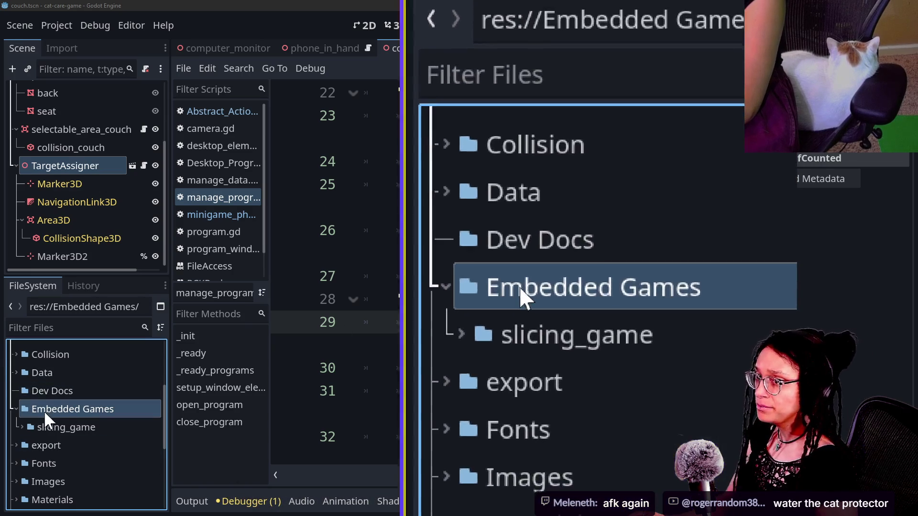
- Create a new folder named post_planner inside Embedded Games
{"action": "right_click", "coordinate": [44, 412]}
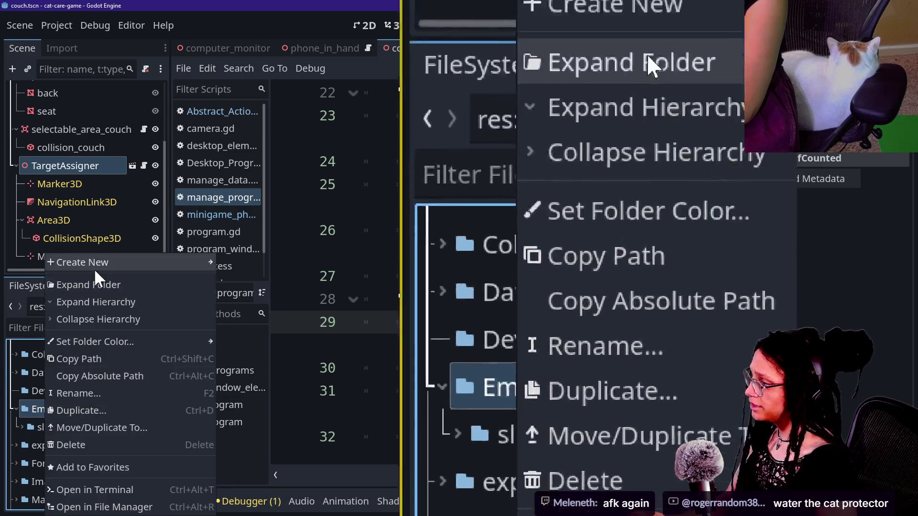
{"action": "mouse_move", "coordinate": [94, 264]}
{"action": "left_click", "coordinate": [265, 264]}
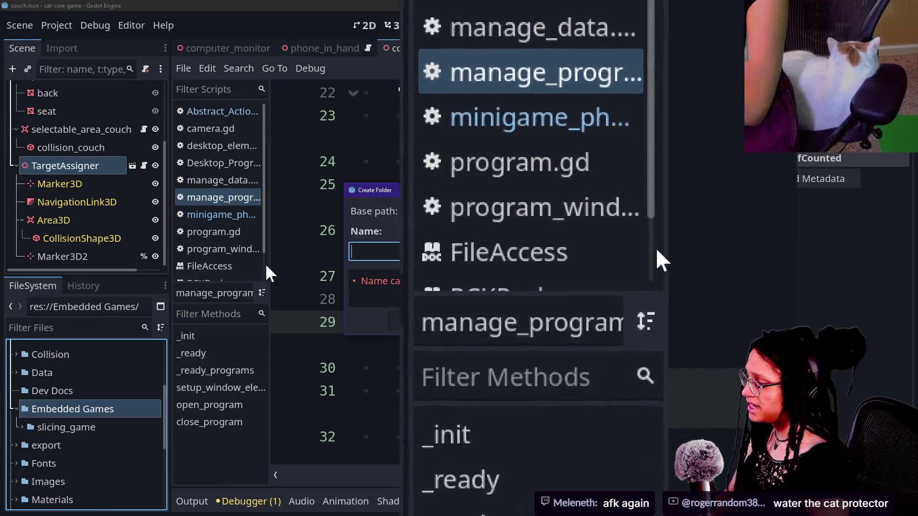
{"action": "type", "text": "post_planner"}
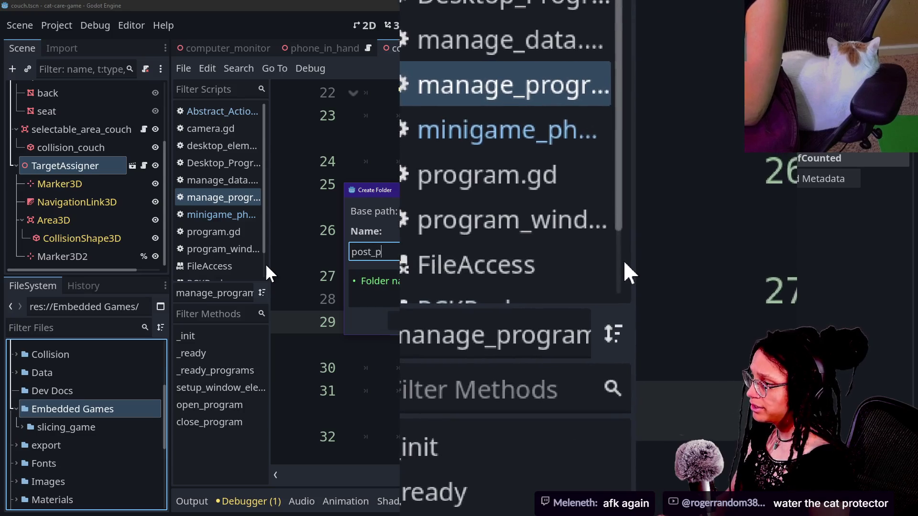
{"action": "key", "text": "Return"}
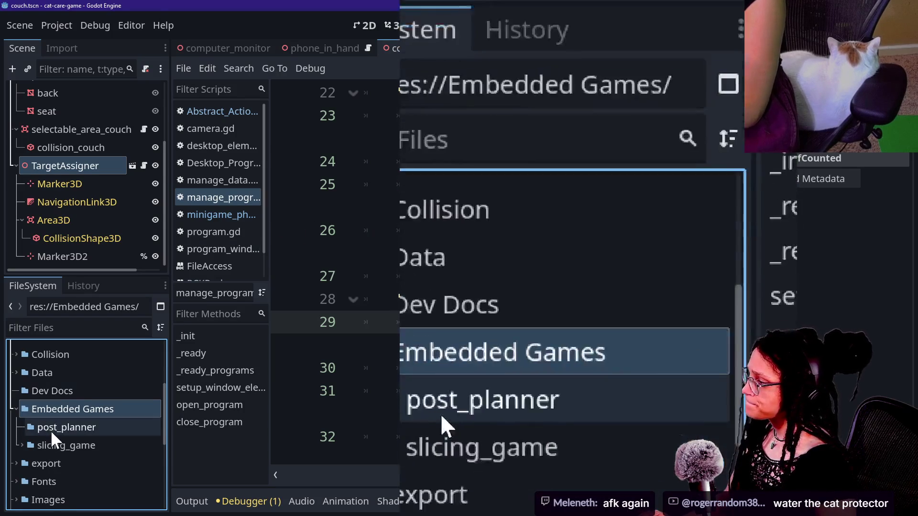
{"action": "left_click", "coordinate": [87, 426]}
{"action": "key", "text": "alt+Tab"}
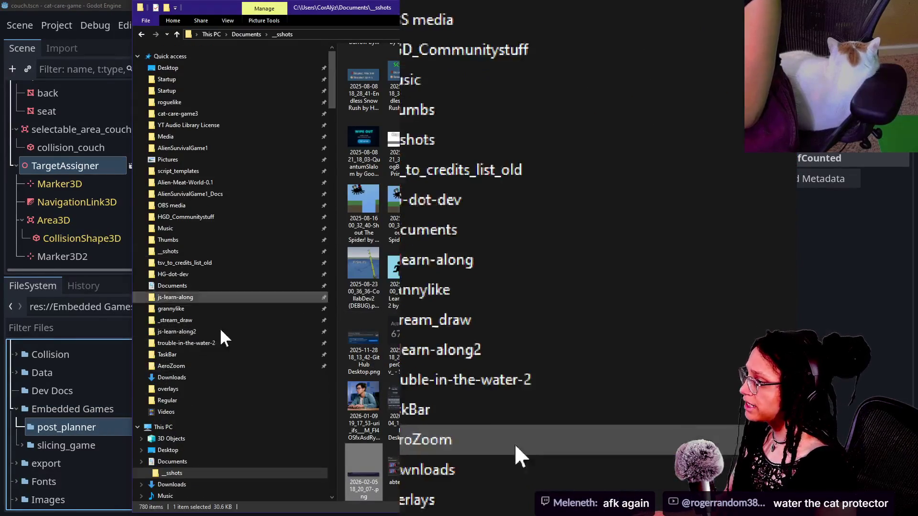
- Open the Documents\roguelike folder in File Explorer and move the overlays window aside
{"action": "left_click", "coordinate": [202, 101]}
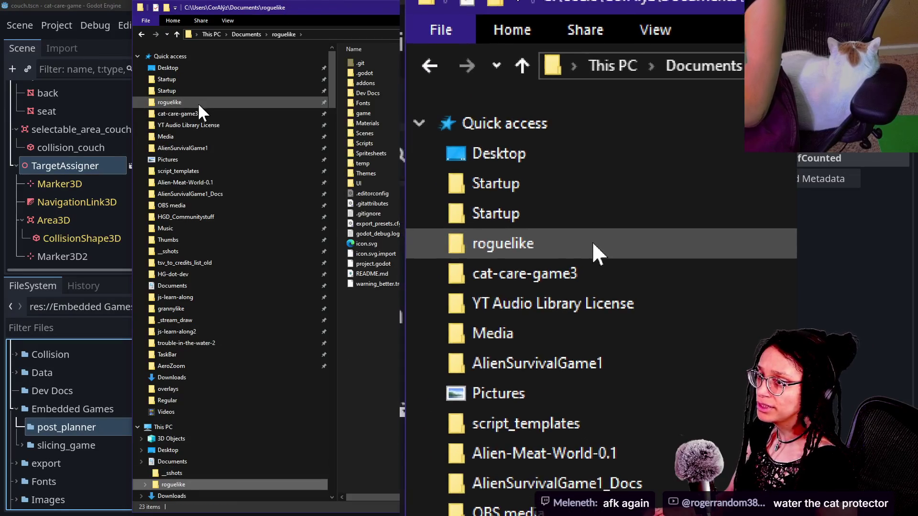
{"action": "key", "text": "alt+Tab"}
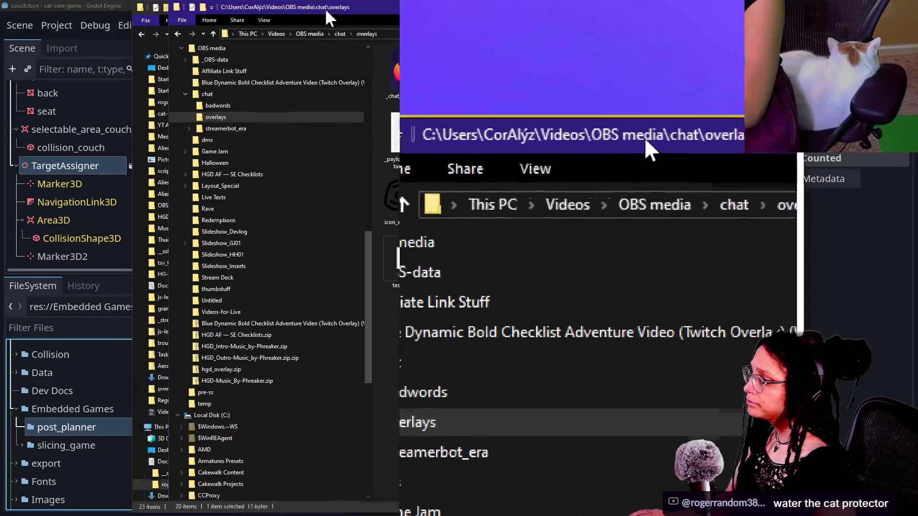
{"action": "left_click_drag", "start_coordinate": [325, 8], "coordinate": [500, 8]}
- Return to Godot and look through the Project menu without choosing anything
{"action": "left_click", "coordinate": [72, 8]}
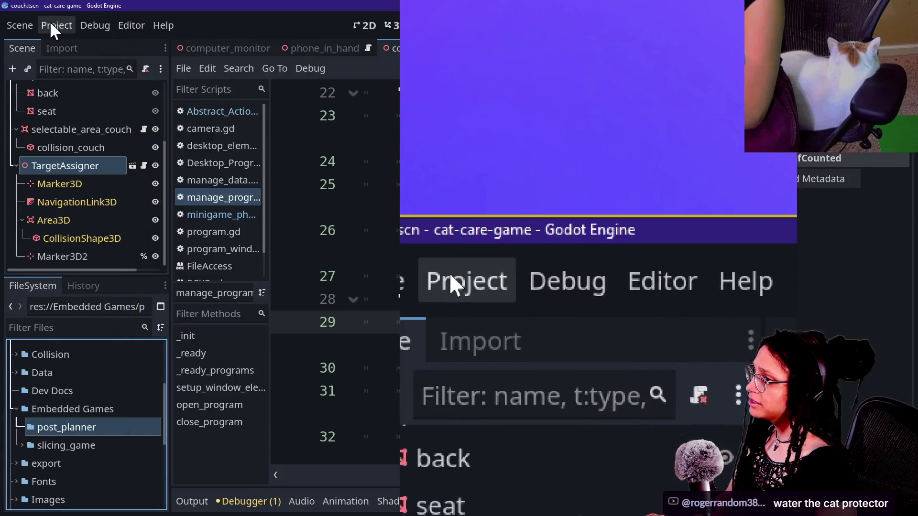
{"action": "left_click", "coordinate": [50, 21]}
{"action": "mouse_move", "coordinate": [88, 24]}
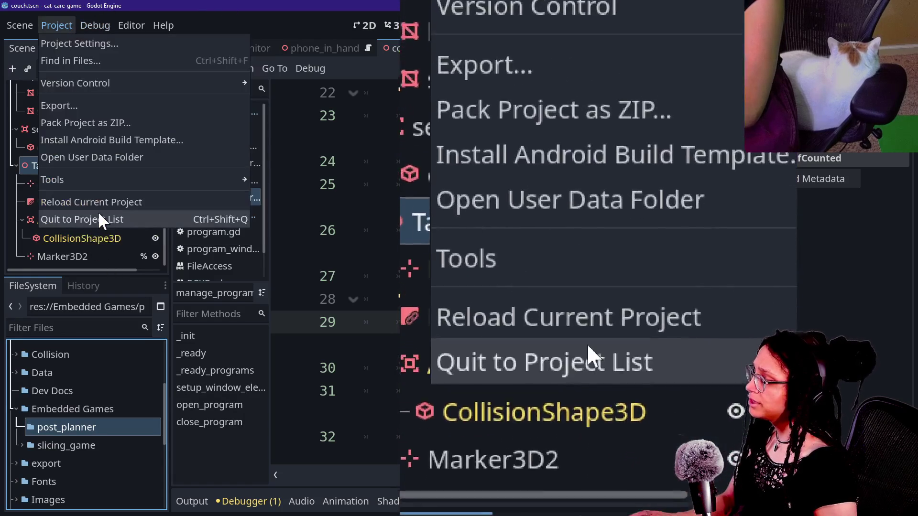
{"action": "left_click", "coordinate": [263, 304]}
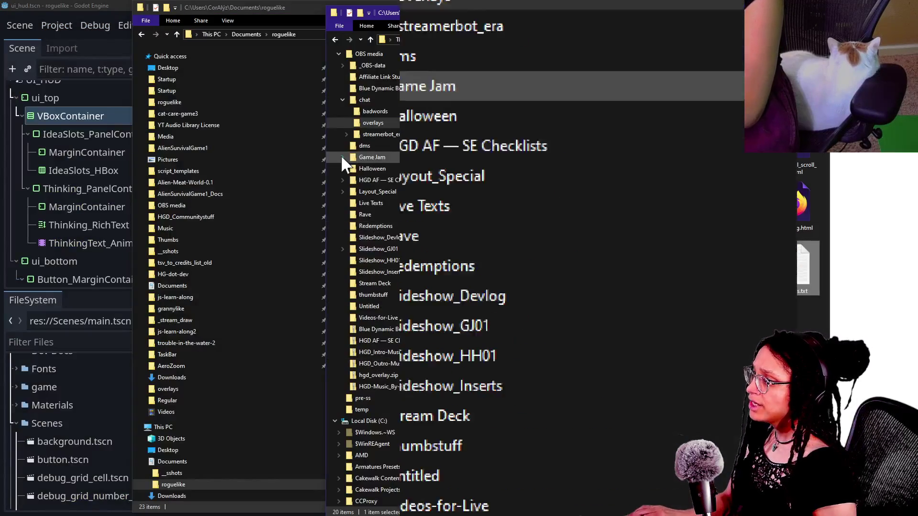
- Open cat-care-game3 in one Explorer window on the left and place roguelike on the right
{"action": "scroll", "coordinate": [372, 134], "scroll_direction": "up", "scroll_amount": 8}
{"action": "scroll", "coordinate": [373, 143], "scroll_direction": "up", "scroll_amount": 3}
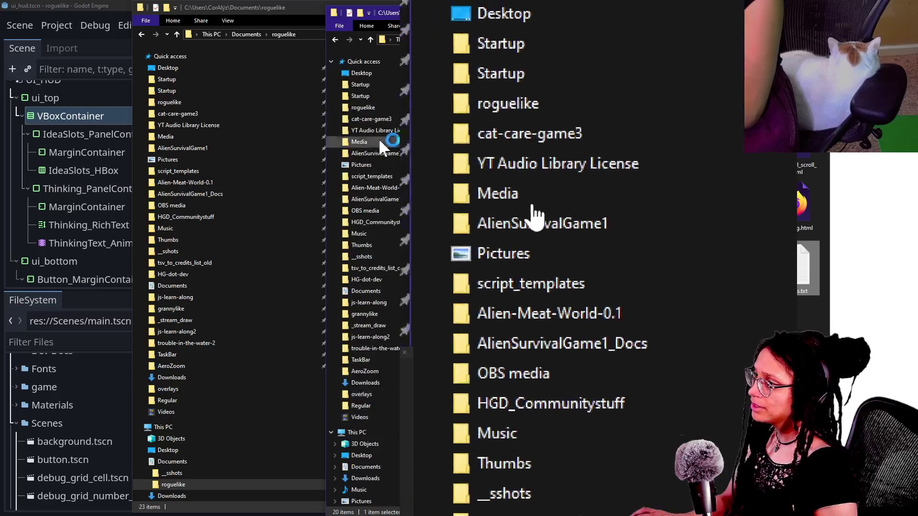
{"action": "left_click", "coordinate": [368, 113]}
{"action": "mouse_move", "coordinate": [480, 11]}
{"action": "left_mouse_down"}
{"action": "mouse_move", "coordinate": [427, 22]}
{"action": "mouse_move", "coordinate": [438, 148]}
{"action": "mouse_move", "coordinate": [512, 213]}
{"action": "mouse_move", "coordinate": [456, 16]}
{"action": "left_mouse_up"}
{"action": "left_click", "coordinate": [287, 7]}
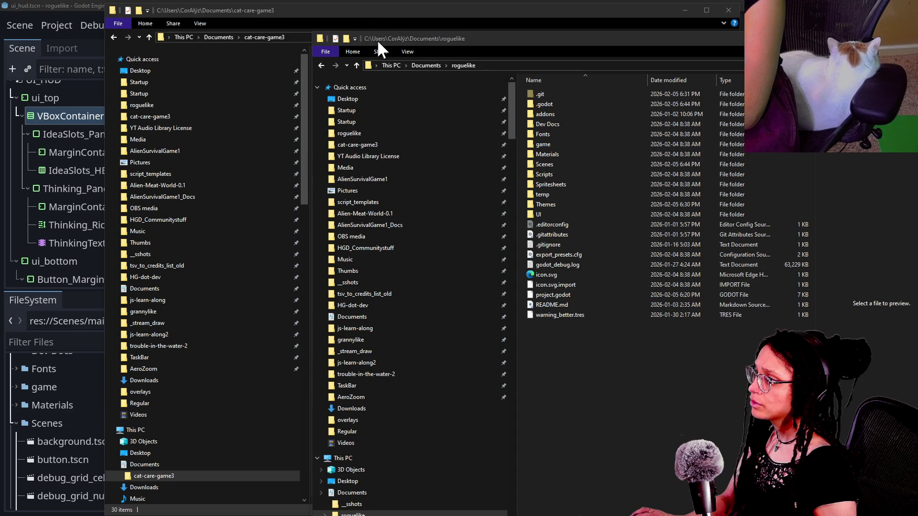
{"action": "mouse_move", "coordinate": [391, 35]}
{"action": "left_mouse_down"}
{"action": "mouse_move", "coordinate": [319, 4]}
{"action": "mouse_move", "coordinate": [459, 0]}
{"action": "left_mouse_up"}
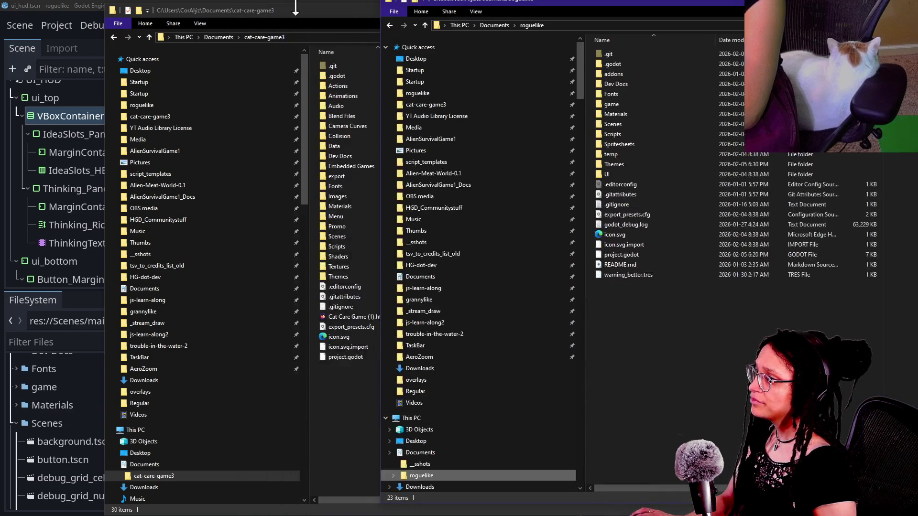
- Fine-tune the two window positions and narrow the roguelike window's folder tree
{"action": "left_click_drag", "start_coordinate": [289, 8], "coordinate": [271, 7]}
{"action": "left_click", "coordinate": [821, 274]}
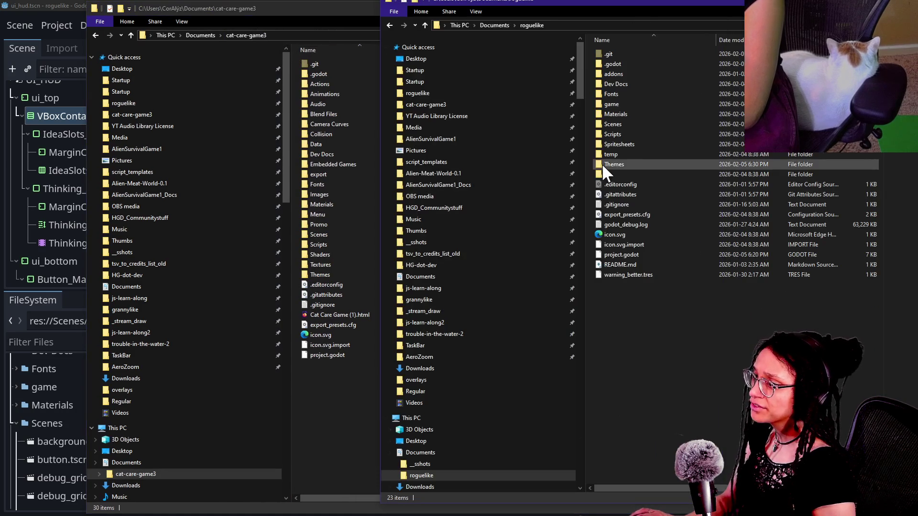
{"action": "mouse_move", "coordinate": [583, 141]}
{"action": "left_mouse_down"}
{"action": "mouse_move", "coordinate": [395, 147]}
{"action": "mouse_move", "coordinate": [420, 151]}
{"action": "left_mouse_up"}
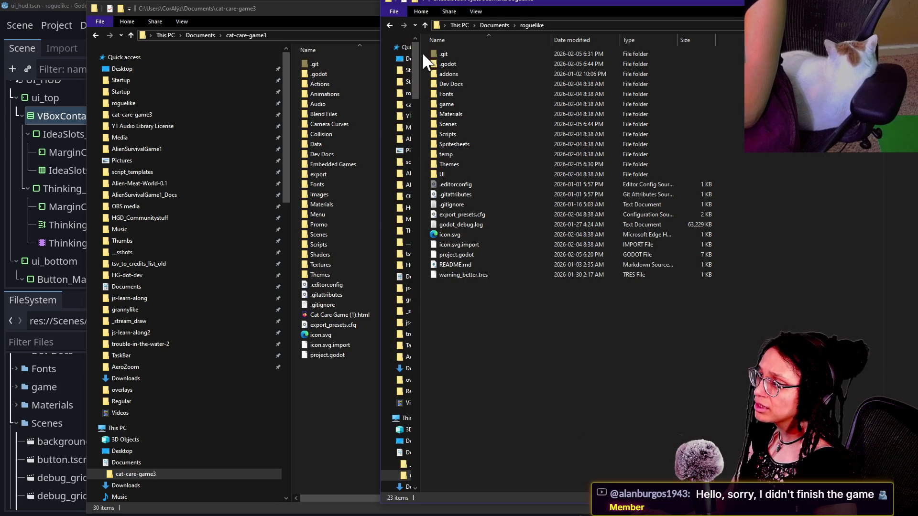
{"action": "left_click_drag", "start_coordinate": [420, 56], "coordinate": [412, 57]}
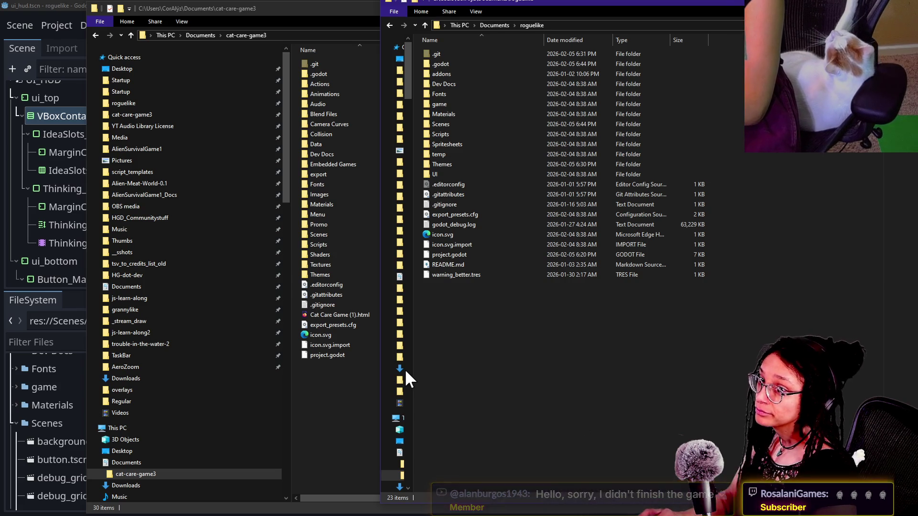
{"action": "key", "text": "alt+Tab"}
{"action": "left_click", "coordinate": [222, 9]}
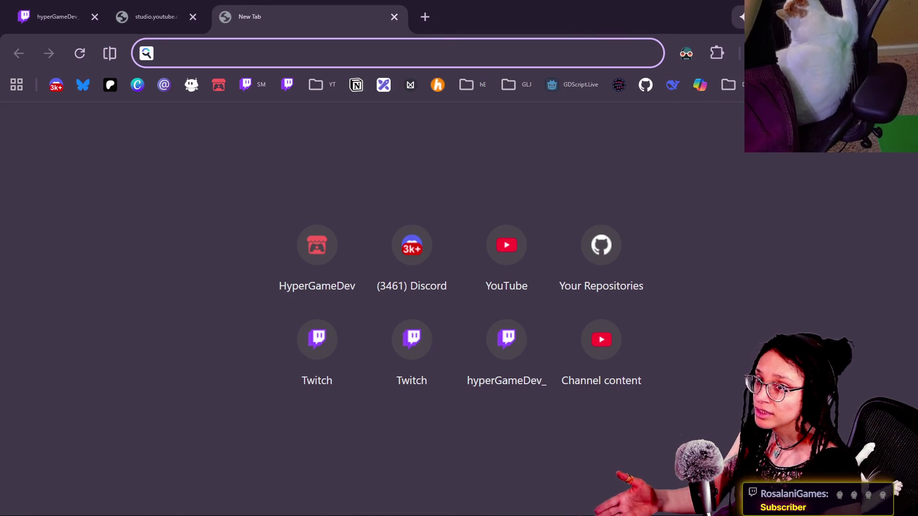
- Open the hypergame.dev site from the bookmarks
{"action": "left_click", "coordinate": [789, 85]}
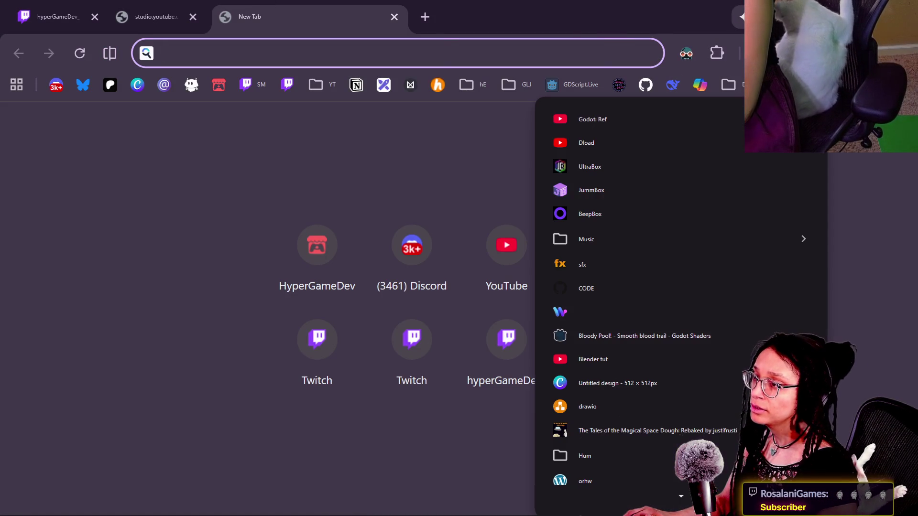
{"action": "mouse_move", "coordinate": [728, 84]}
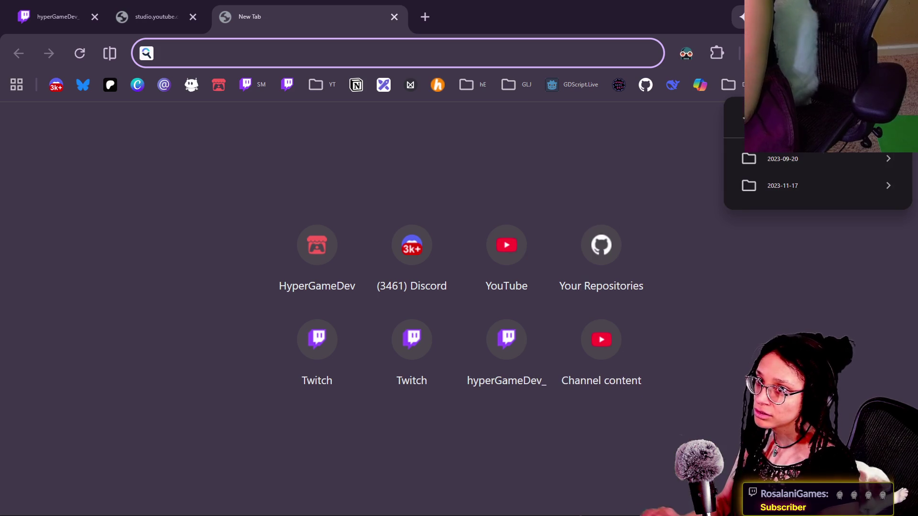
{"action": "key", "text": "Escape"}
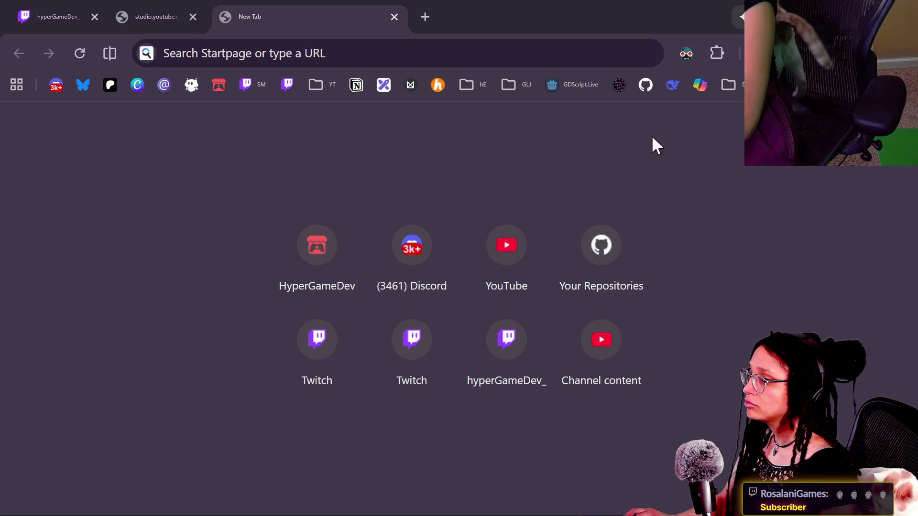
{"action": "left_click", "coordinate": [619, 89]}
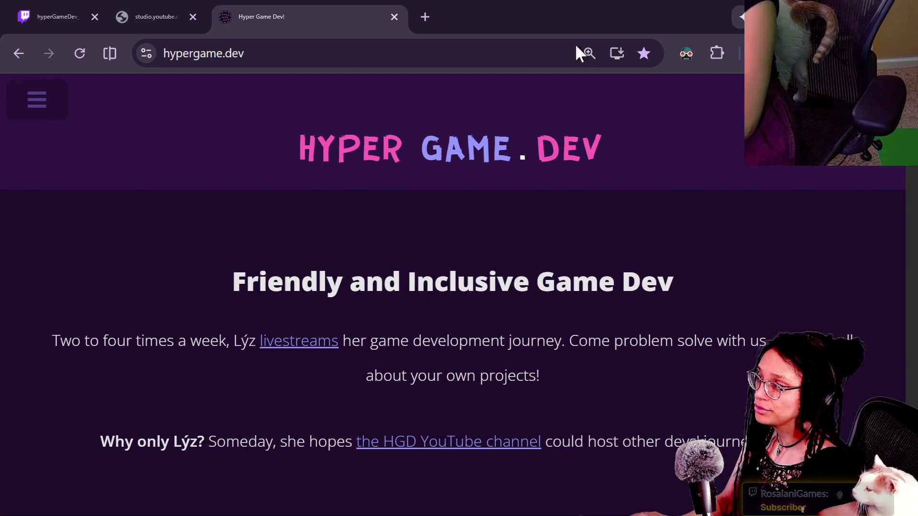
- Navigate to the Game-like Jam Queue page and select its web address
{"action": "left_click", "coordinate": [64, 109]}
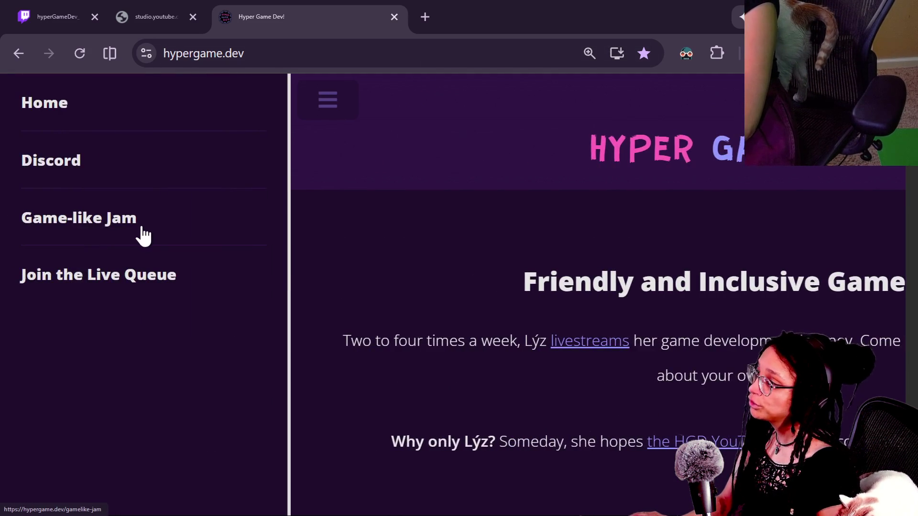
{"action": "left_click", "coordinate": [139, 225]}
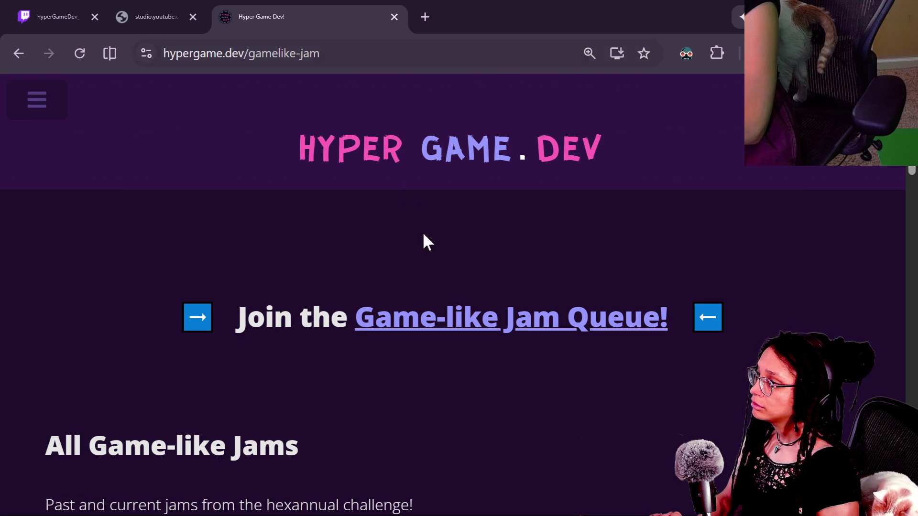
{"action": "left_click", "coordinate": [440, 317]}
{"action": "left_click", "coordinate": [210, 53]}
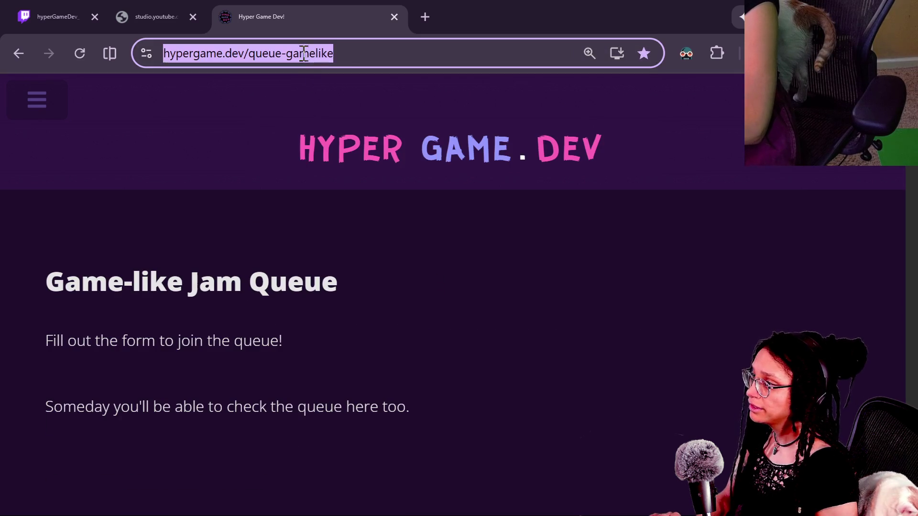
{"action": "left_click", "coordinate": [153, 14]}
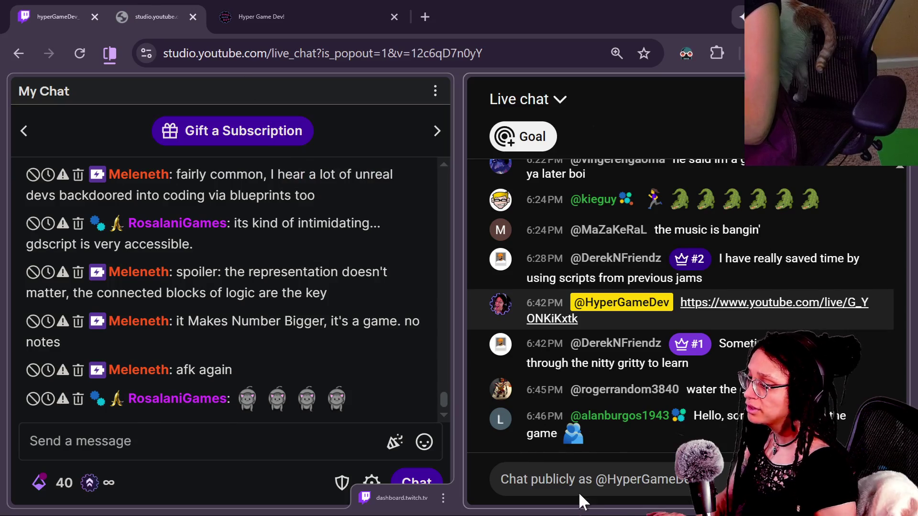
- Jump to the newest Twitch chat messages, close the Hyper Game Dev! tab, and switch to the Startpage window
{"action": "left_click", "coordinate": [278, 449]}
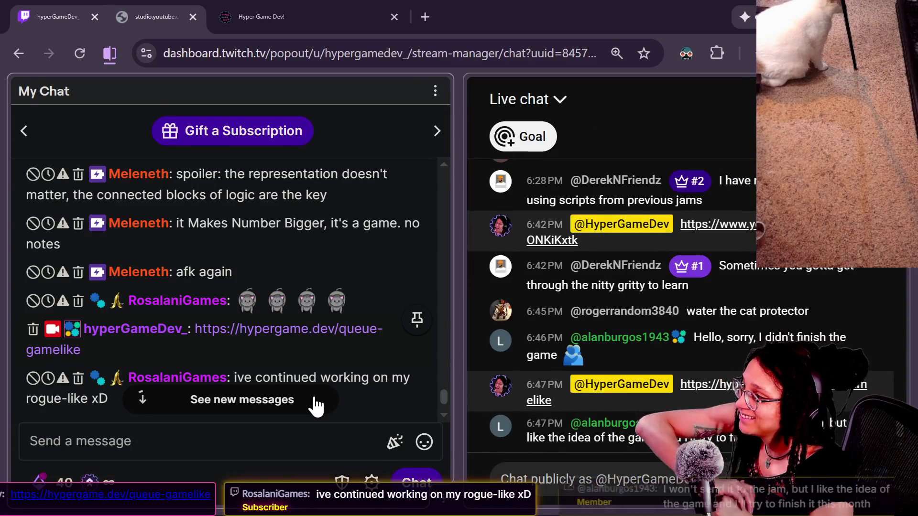
{"action": "left_click", "coordinate": [315, 406]}
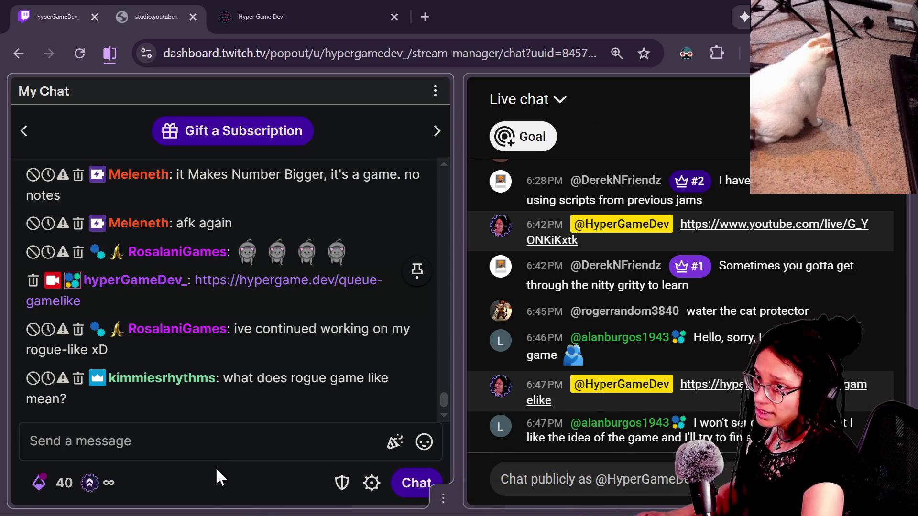
{"action": "left_click", "coordinate": [394, 17]}
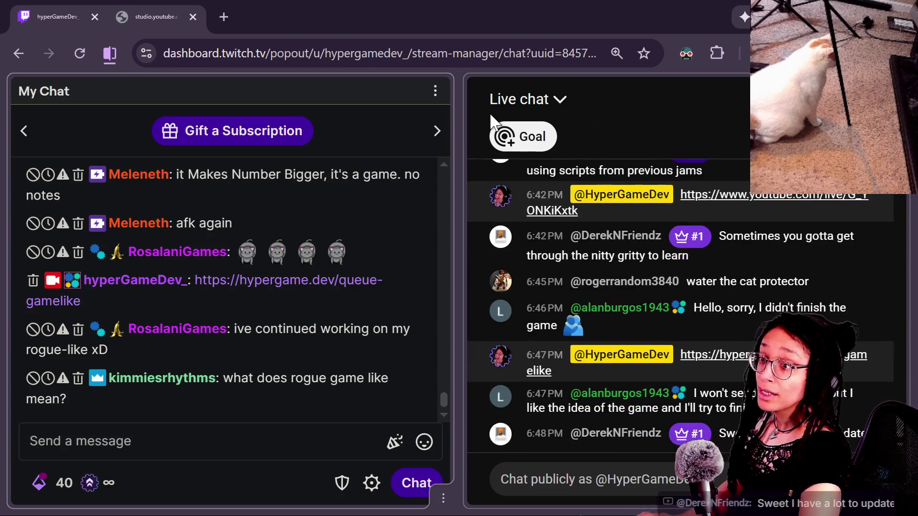
{"action": "key", "text": "alt+space"}
{"action": "key", "text": "Escape"}
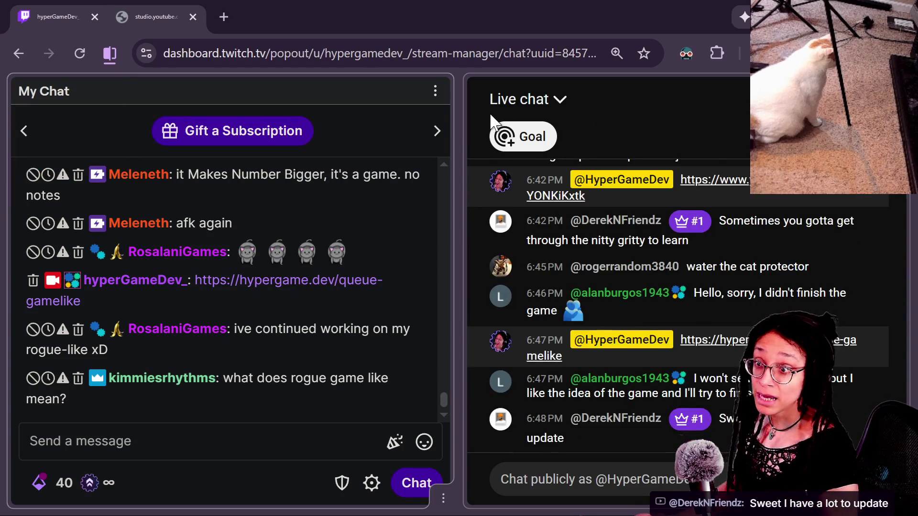
{"action": "key", "text": "alt+Tab"}
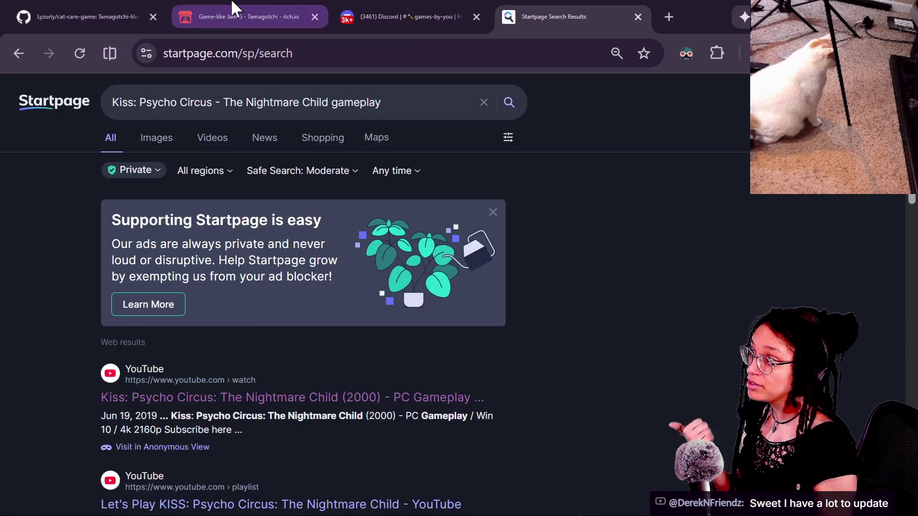
- Go to the Game-like Jam 7 Rogue page and post its link in the Twitch chat
{"action": "left_click", "coordinate": [235, 10]}
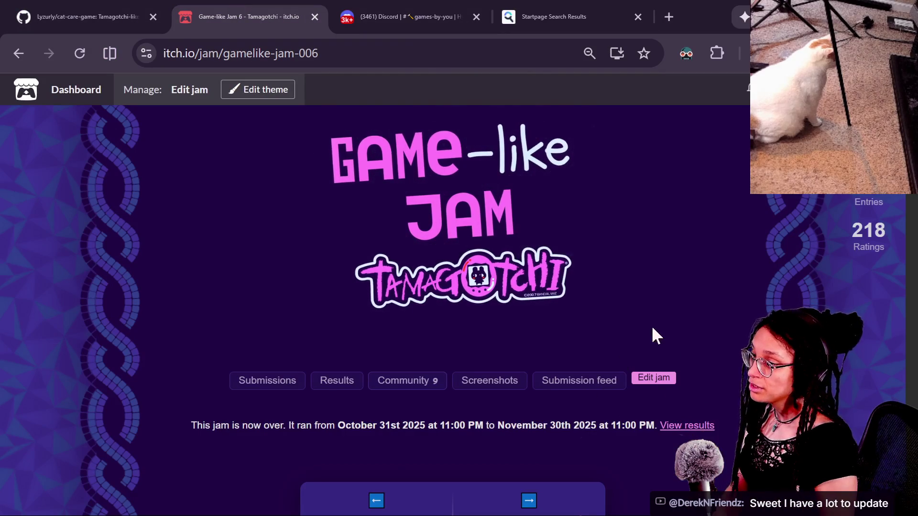
{"action": "left_click", "coordinate": [545, 466]}
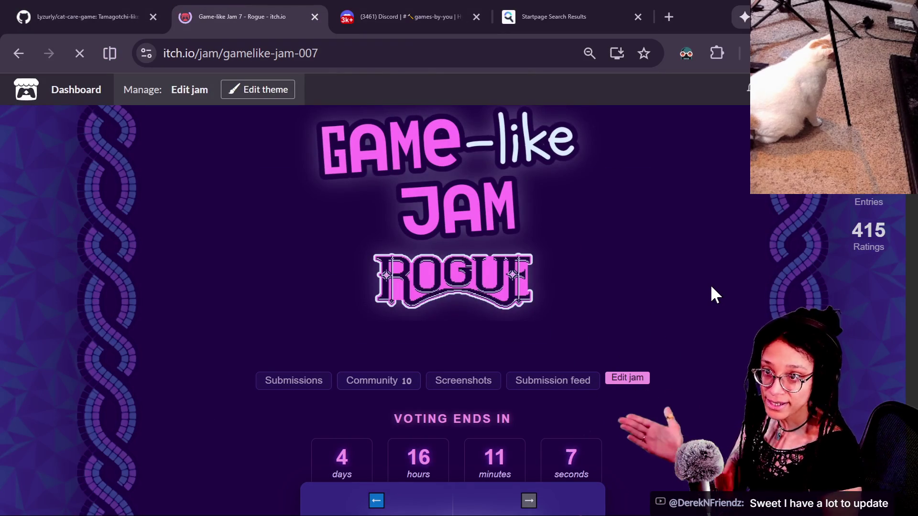
{"action": "scroll", "coordinate": [742, 282], "scroll_direction": "down", "scroll_amount": 15}
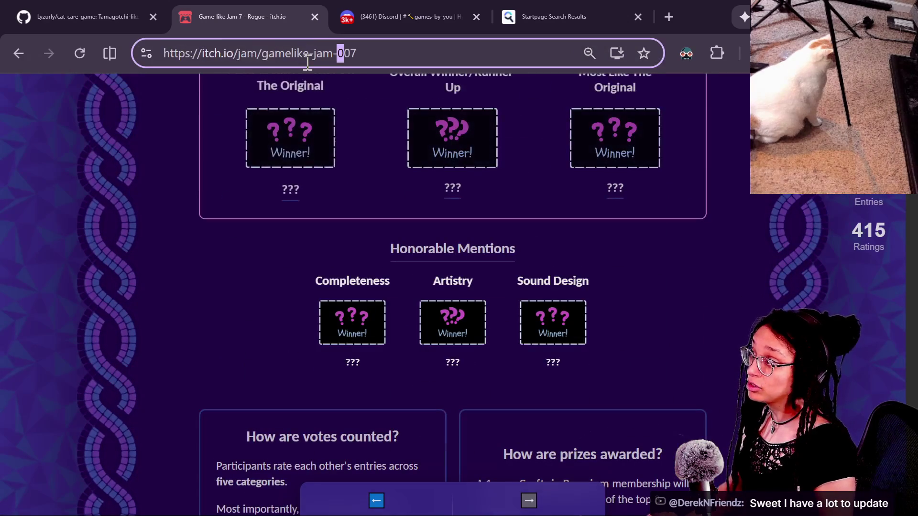
{"action": "left_click", "coordinate": [391, 17]}
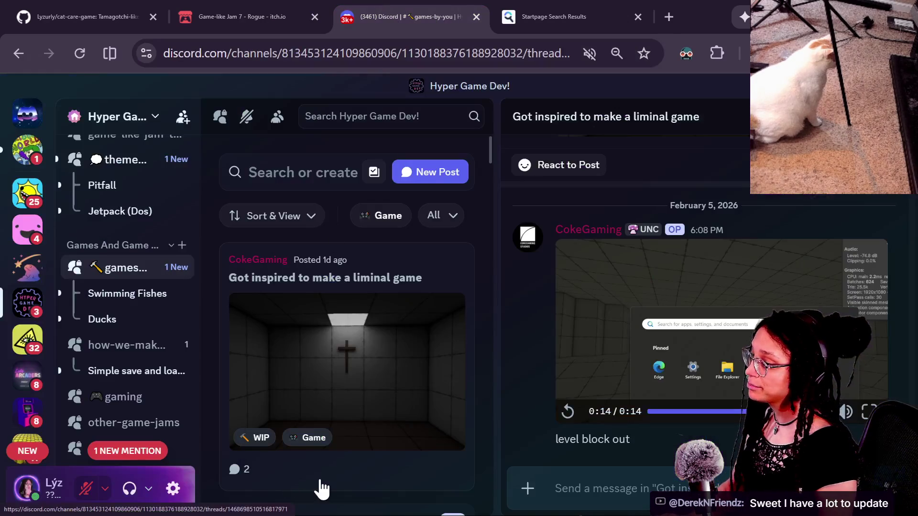
{"action": "left_click", "coordinate": [216, 14]}
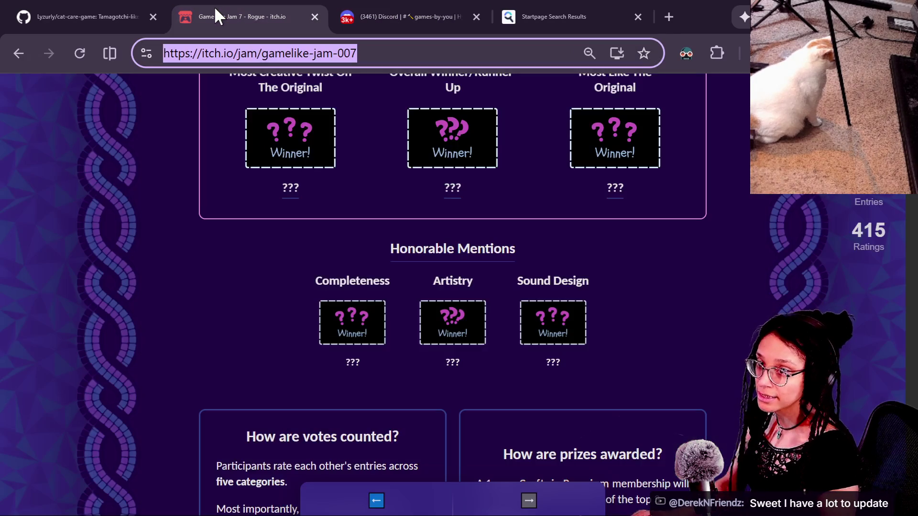
{"action": "key", "text": "alt+Tab"}
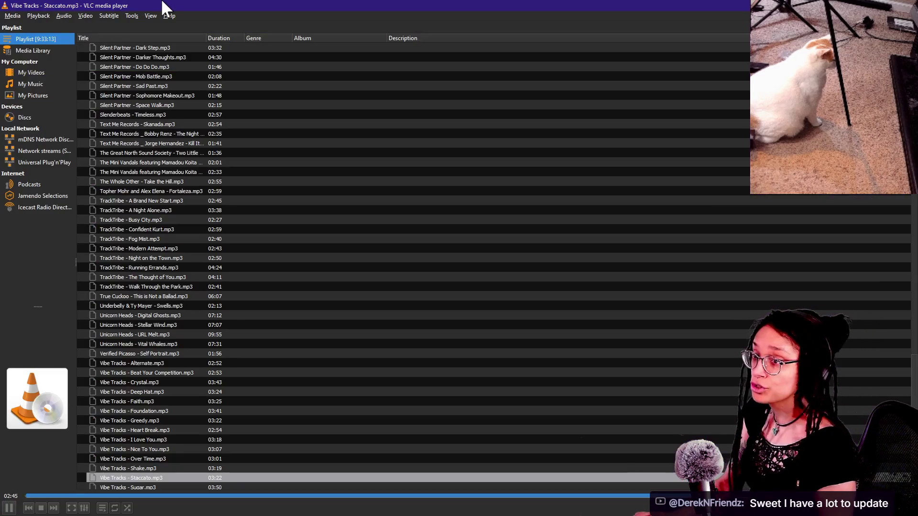
{"action": "key", "text": "alt+Tab"}
{"action": "left_click", "coordinate": [184, 439]}
{"action": "type", "text": "https://itch.io/jam/gamelike-jam-007"}
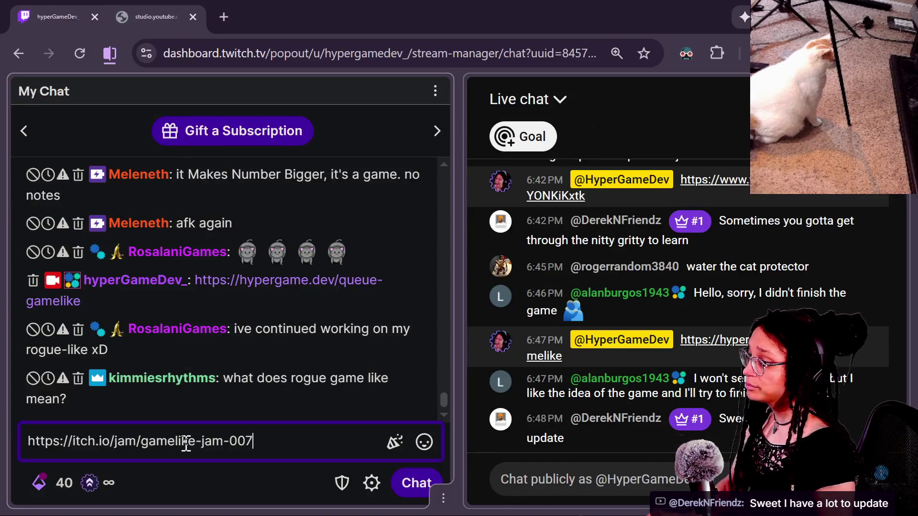
{"action": "key", "text": "Return"}
- Back on the Jam 7 page, open the JSRogue theme game in a new tab
{"action": "key", "text": "alt+Tab"}
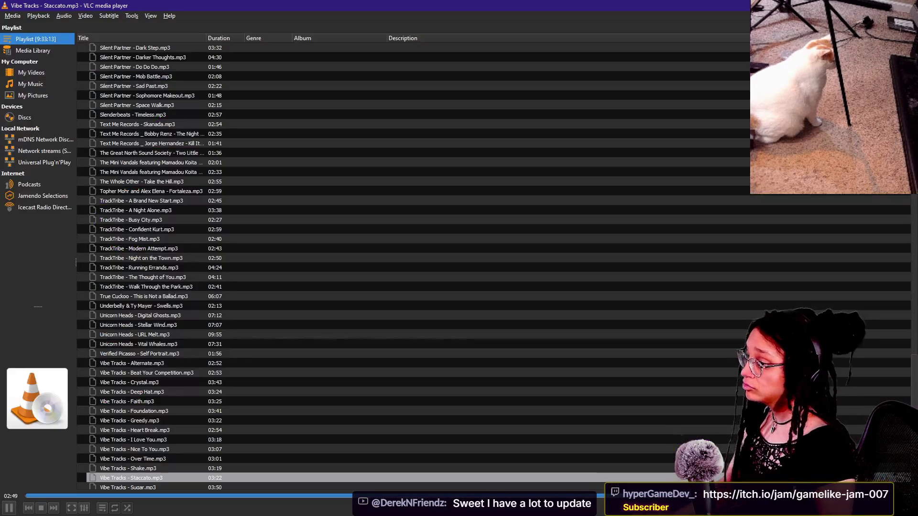
{"action": "key", "text": "alt+Tab"}
{"action": "scroll", "coordinate": [428, 356], "scroll_direction": "down", "scroll_amount": 5}
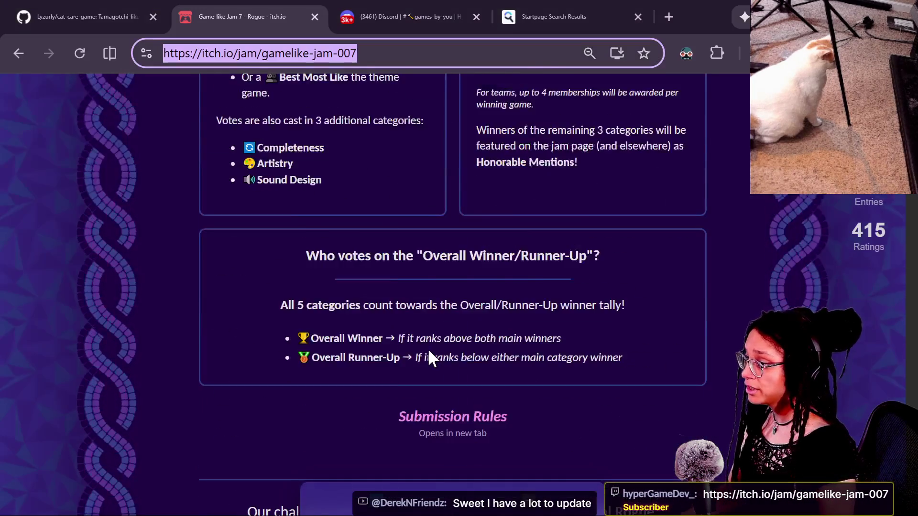
{"action": "scroll", "coordinate": [428, 351], "scroll_direction": "down", "scroll_amount": 5}
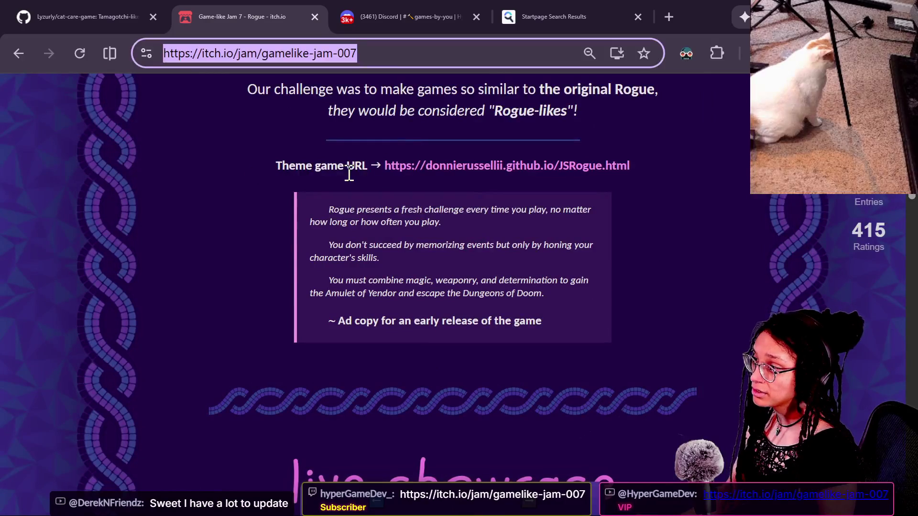
{"action": "left_click_drag", "start_coordinate": [347, 167], "coordinate": [682, 174]}
{"action": "left_click", "coordinate": [569, 174]}
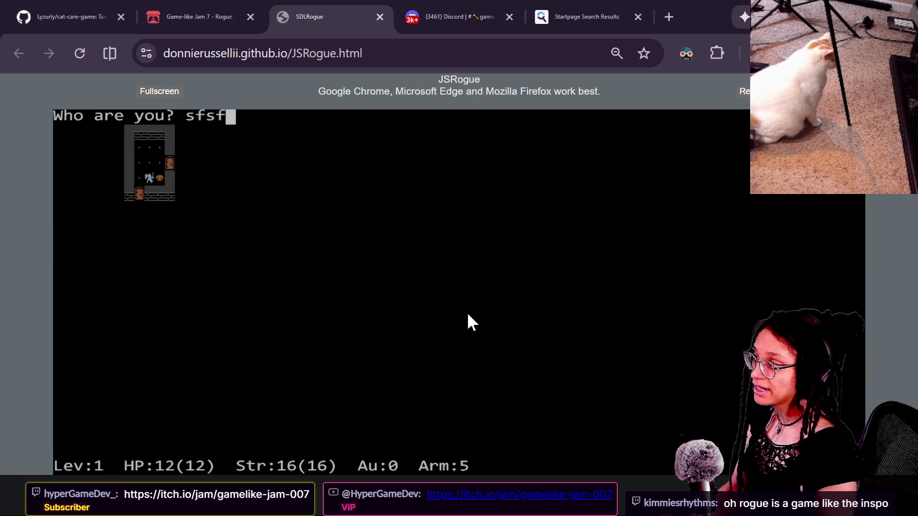
- Start a new JSRogue game, collect the armour, food and scroll, and descend the stairs
{"action": "key", "text": "Return"}
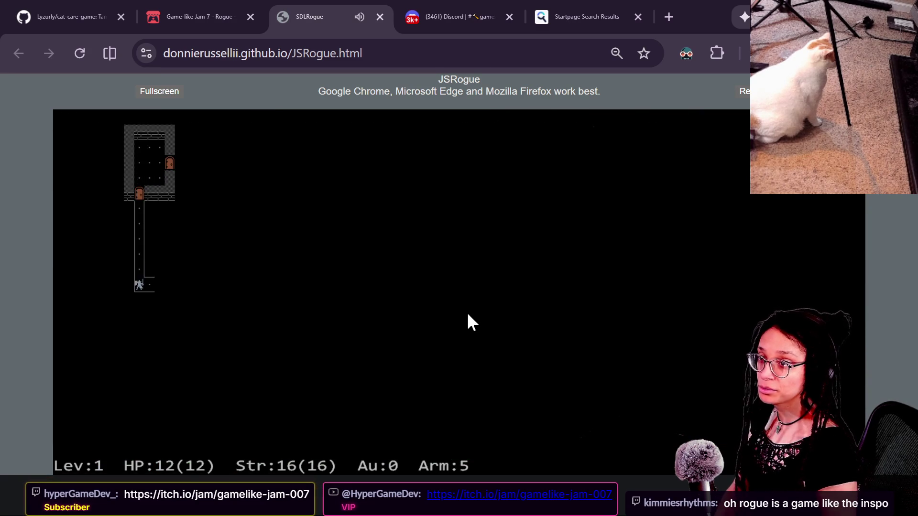
{"action": "key", "text": "Right"}
{"action": "key", "text": "Right"}
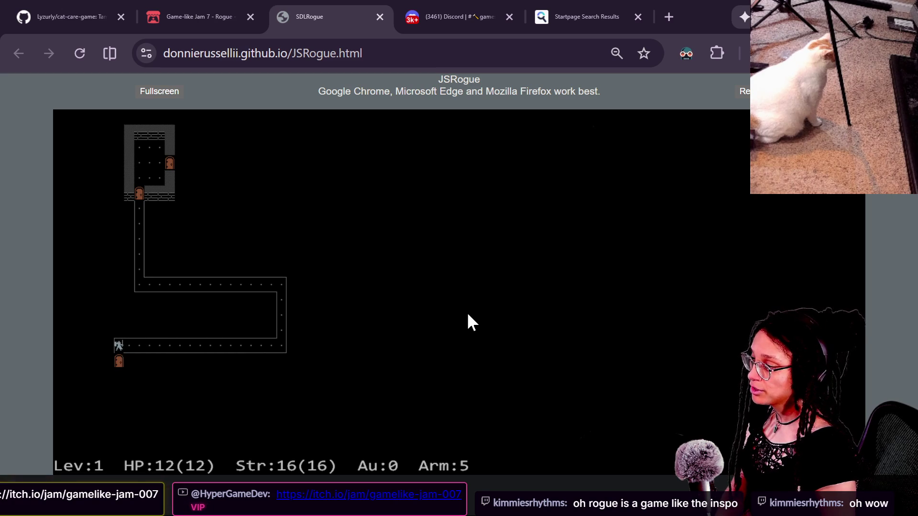
{"action": "key", "text": "Down"}
{"action": "key", "text": "Down"}
{"action": "key", "text": "Down"}
{"action": "key", "text": "Down"}
{"action": "key", "text": "Right"}
{"action": "key", "text": "Right"}
{"action": "key", "text": "Right"}
{"action": "key", "text": "Right"}
{"action": "key", "text": "Right"}
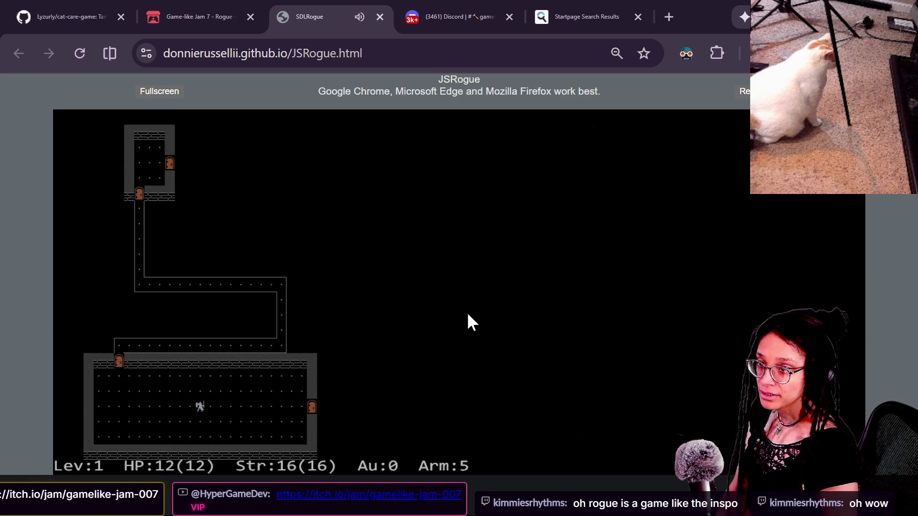
{"action": "key", "text": "Down"}
{"action": "key", "text": "Right"}
{"action": "key", "text": "Right"}
{"action": "key", "text": "Right"}
{"action": "key", "text": "Right"}
{"action": "key", "text": "Up"}
{"action": "key", "text": "Right"}
{"action": "key", "text": "Right"}
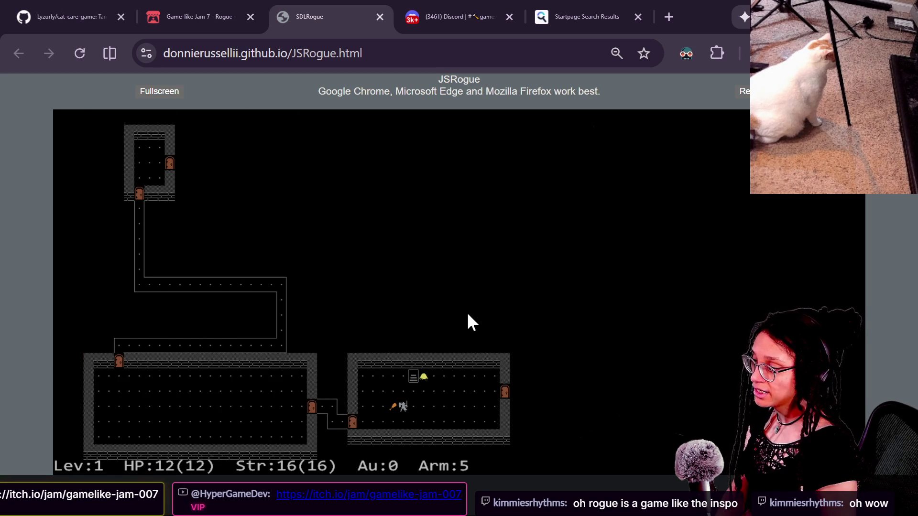
{"action": "key", "text": "Left"}
{"action": "key", "text": "Up"}
{"action": "key", "text": "Up"}
{"action": "key", "text": "Right"}
- On dungeon level 2, move to the room's lower-left and follow the corridor upward
{"action": "key", "text": "Right"}
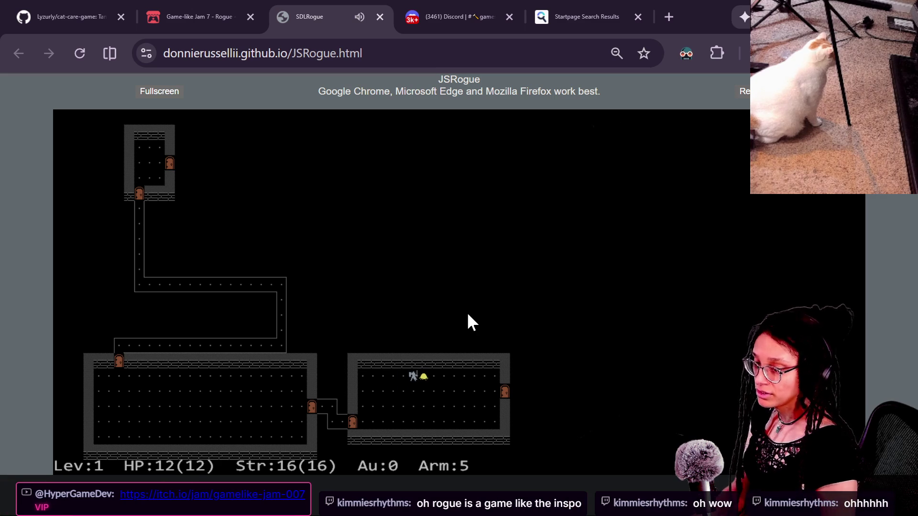
{"action": "key", "text": "greater"}
{"action": "key", "text": "Up"}
{"action": "key", "text": "Up"}
{"action": "key", "text": "Right"}
{"action": "key", "text": "Down"}
{"action": "key", "text": "Left"}
{"action": "key", "text": "Left"}
{"action": "key", "text": "Left"}
{"action": "key", "text": "Left"}
{"action": "key", "text": "Left"}
{"action": "key", "text": "Down"}
{"action": "key", "text": "Left"}
{"action": "key", "text": "Left"}
{"action": "key", "text": "Down"}
{"action": "key", "text": "Left"}
{"action": "key", "text": "Left"}
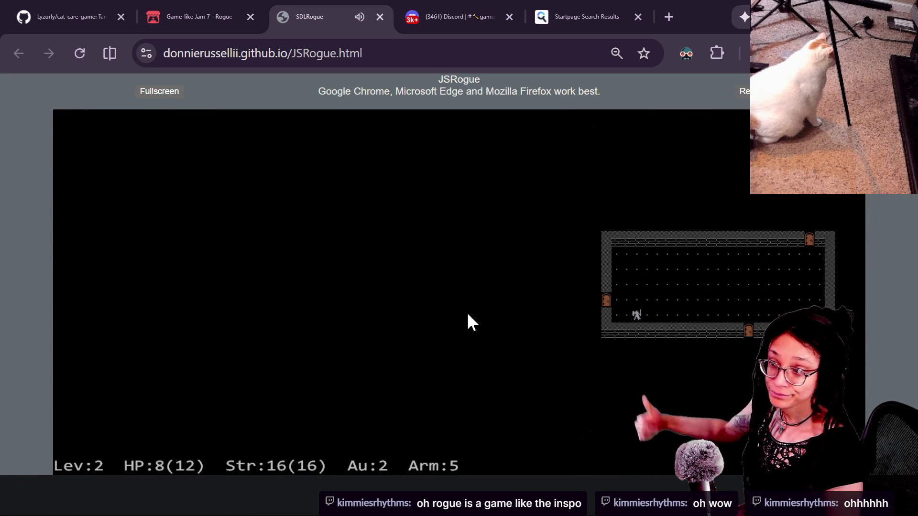
{"action": "key", "text": "y"}
{"action": "key", "text": "Left"}
{"action": "key", "text": "Left"}
{"action": "key", "text": "Left"}
{"action": "key", "text": "Up"}
{"action": "key", "text": "Up"}
{"action": "key", "text": "Up"}
{"action": "key", "text": "Left"}
{"action": "key", "text": "Left"}
{"action": "key", "text": "Left"}
{"action": "key", "text": "Left"}
{"action": "key", "text": "Left"}
{"action": "key", "text": "Left"}
{"action": "key", "text": "Left"}
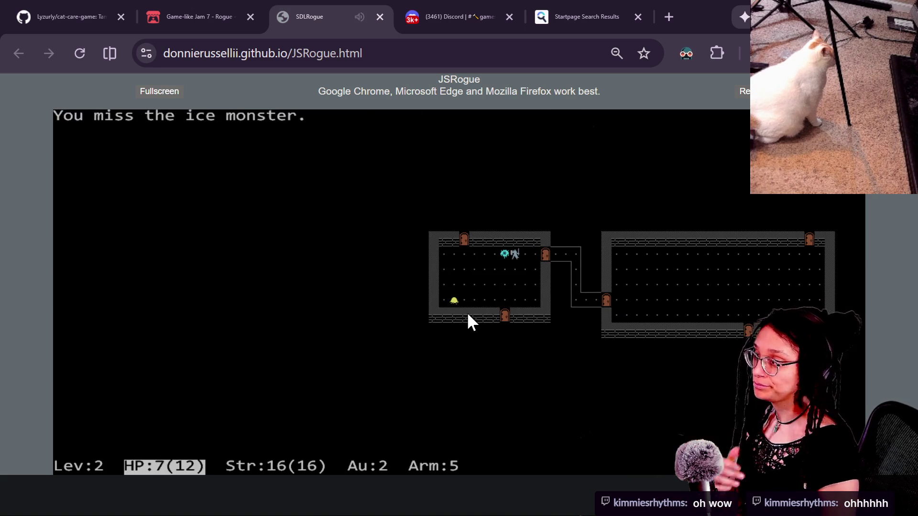
- Close the JSRogue tab and scroll through the Game-like Jam 7 page, noting voting ends in 4 days
{"action": "left_click", "coordinate": [378, 18]}
{"action": "scroll", "coordinate": [517, 345], "scroll_direction": "down", "scroll_amount": 15}
{"action": "scroll", "coordinate": [518, 345], "scroll_direction": "up", "scroll_amount": 6}
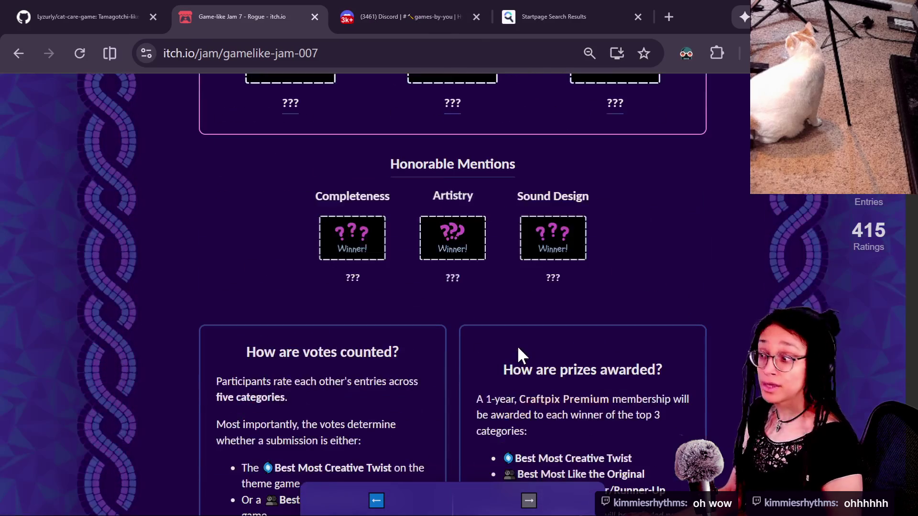
{"action": "scroll", "coordinate": [704, 275], "scroll_direction": "up", "scroll_amount": 5}
{"action": "left_click_drag", "start_coordinate": [286, 211], "coordinate": [798, 240]}
{"action": "left_click", "coordinate": [798, 240]}
{"action": "scroll", "coordinate": [699, 255], "scroll_direction": "up", "scroll_amount": 2}
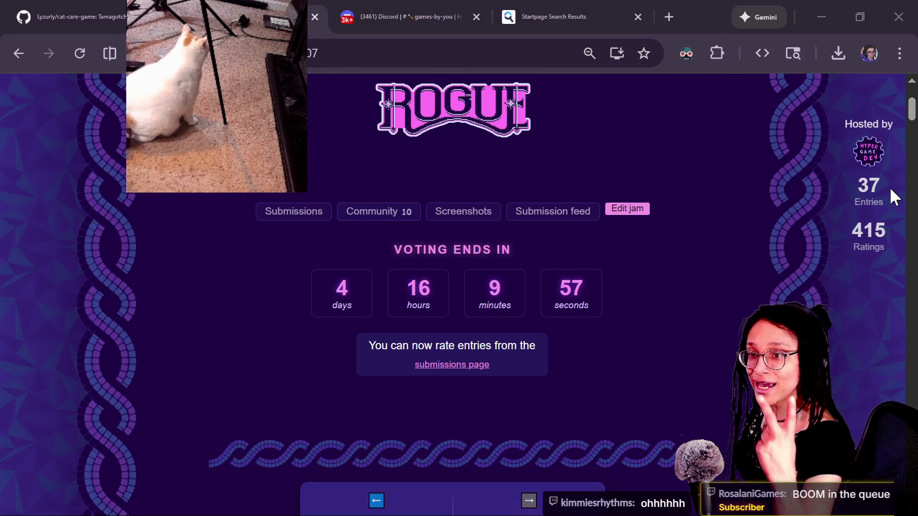
{"action": "scroll", "coordinate": [598, 335], "scroll_direction": "down", "scroll_amount": 15}
{"action": "scroll", "coordinate": [580, 325], "scroll_direction": "down", "scroll_amount": 15}
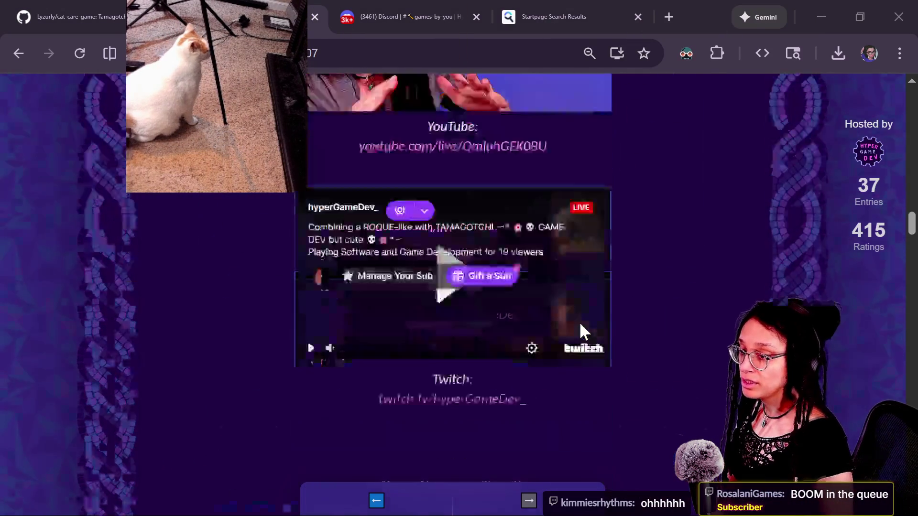
{"action": "scroll", "coordinate": [581, 329], "scroll_direction": "up", "scroll_amount": 6}
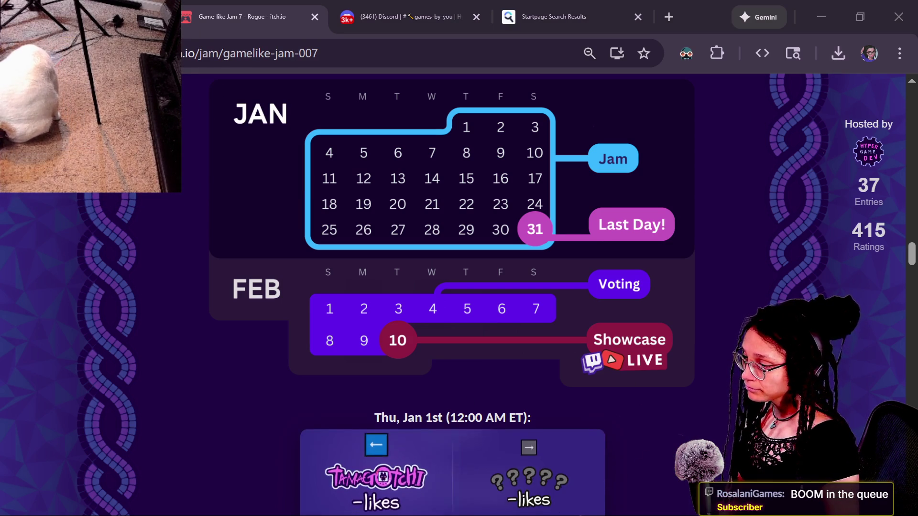
- Visit the Game-like Jam 6 Tamagotchi page, return to Jam 7, and switch to the chat window
{"action": "left_click", "coordinate": [421, 445]}
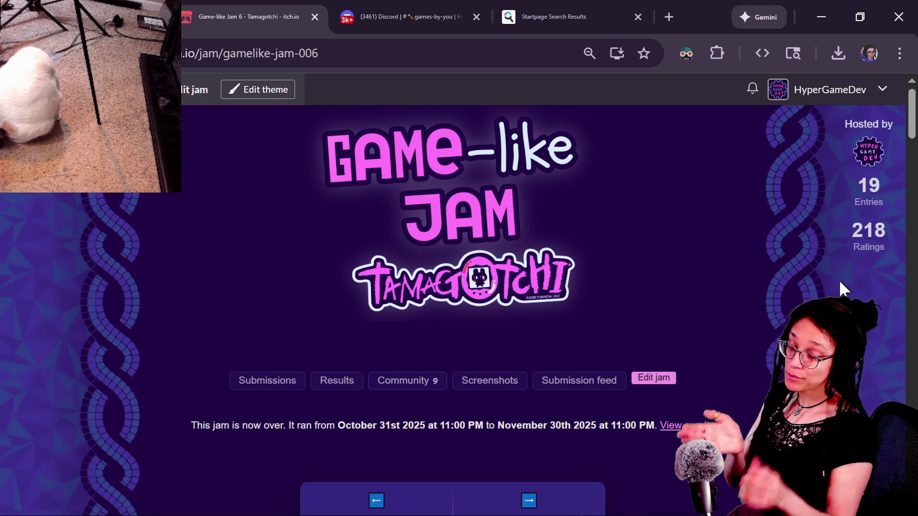
{"action": "left_click", "coordinate": [583, 474]}
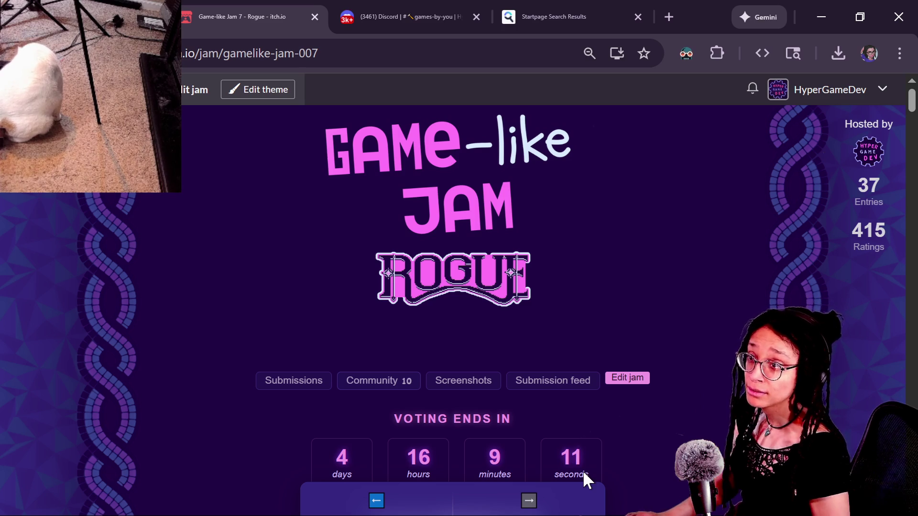
{"action": "key", "text": "alt+Tab"}
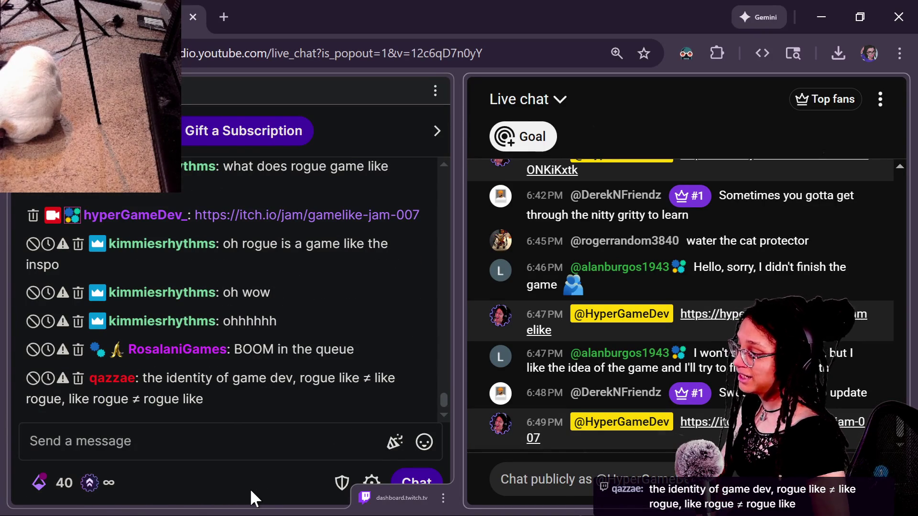
- Scroll the Twitch chat back to the latest messages
{"action": "scroll", "coordinate": [253, 347], "scroll_direction": "up", "scroll_amount": 5}
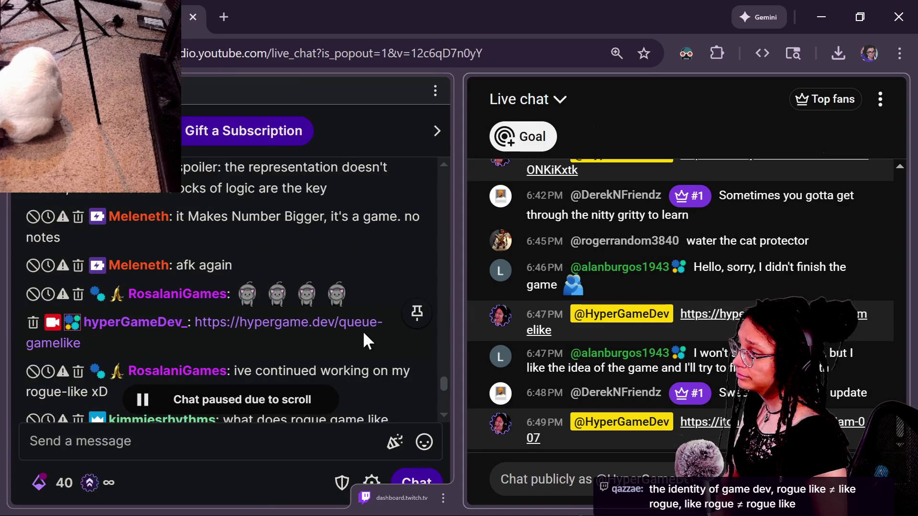
{"action": "scroll", "coordinate": [362, 331], "scroll_direction": "up", "scroll_amount": 2}
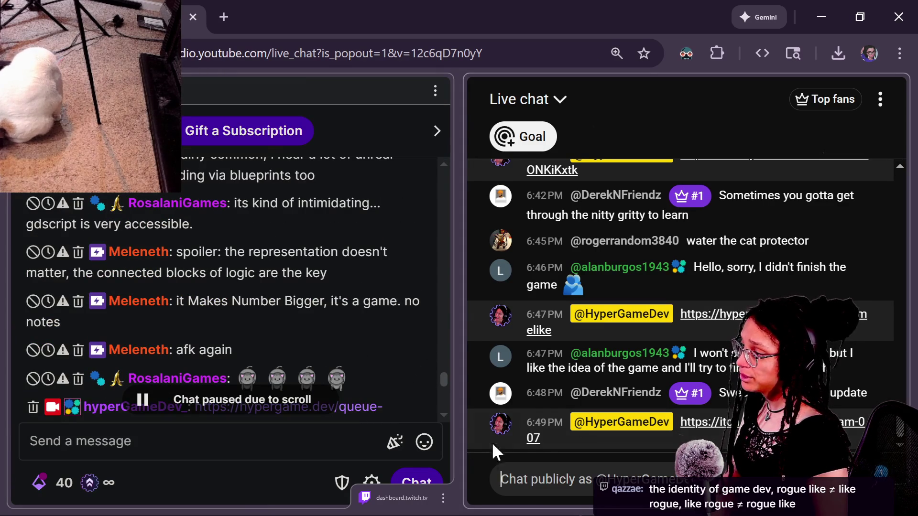
{"action": "mouse_move", "coordinate": [390, 356]}
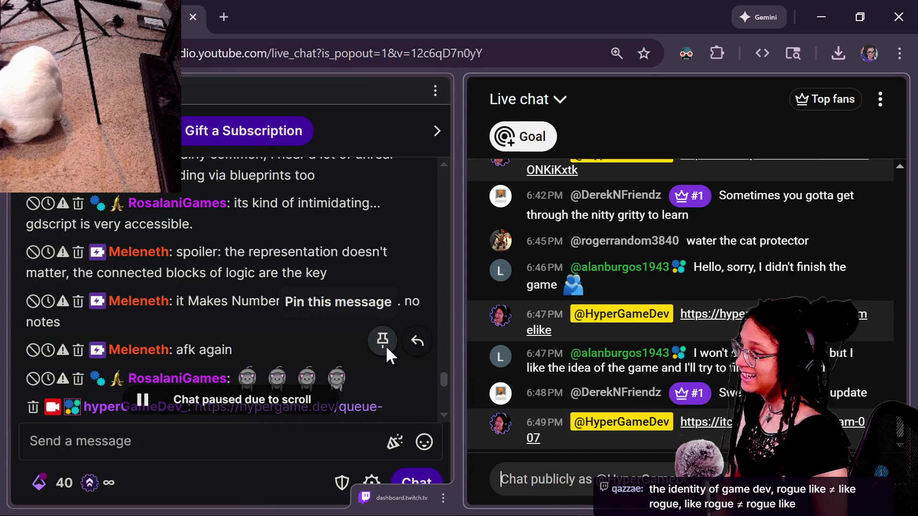
{"action": "scroll", "coordinate": [396, 375], "scroll_direction": "up", "scroll_amount": 2}
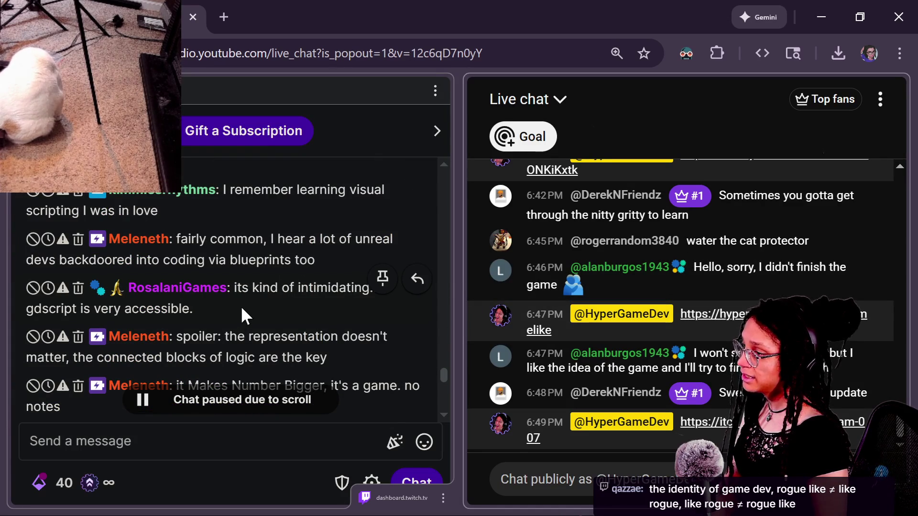
{"action": "scroll", "coordinate": [240, 306], "scroll_direction": "down", "scroll_amount": 3}
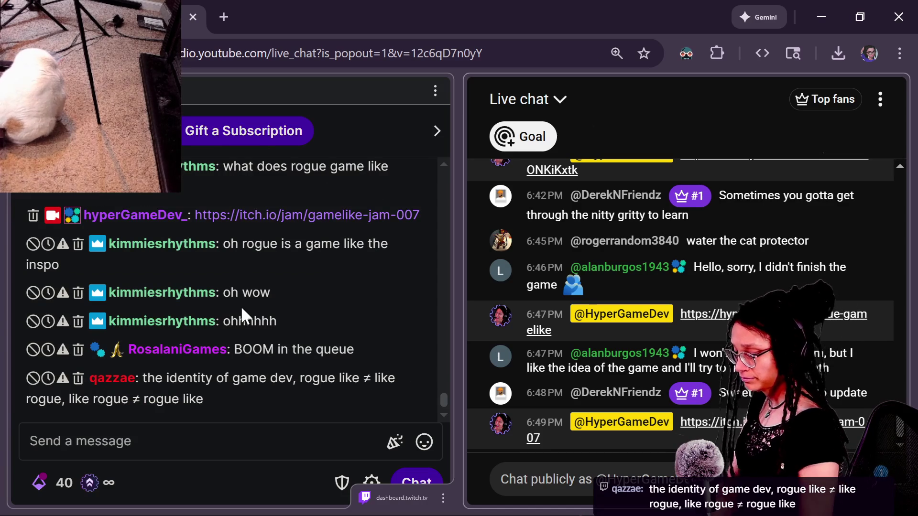
{"action": "left_click", "coordinate": [241, 310]}
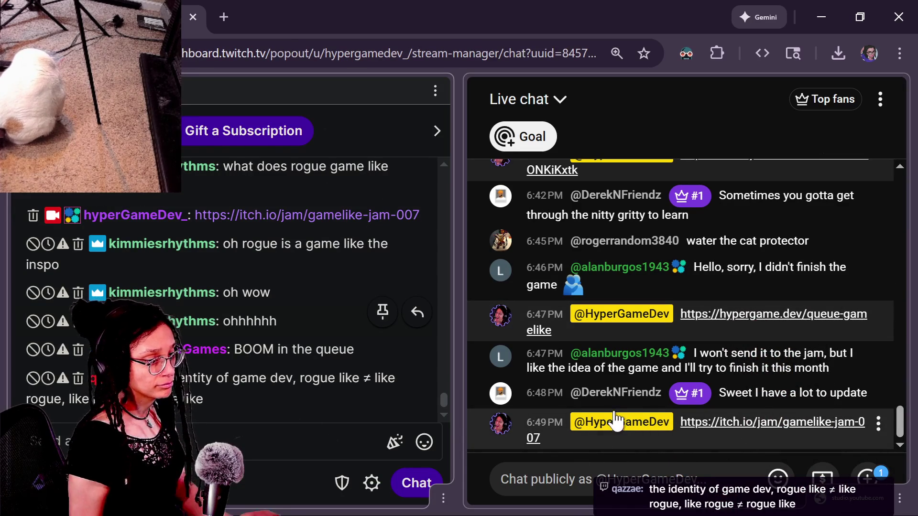
- Check the YouTube live chat, then return to the itch.io Game-like Jam 7 page
{"action": "left_click", "coordinate": [795, 402]}
{"action": "left_click_drag", "start_coordinate": [860, 404], "coordinate": [771, 405]}
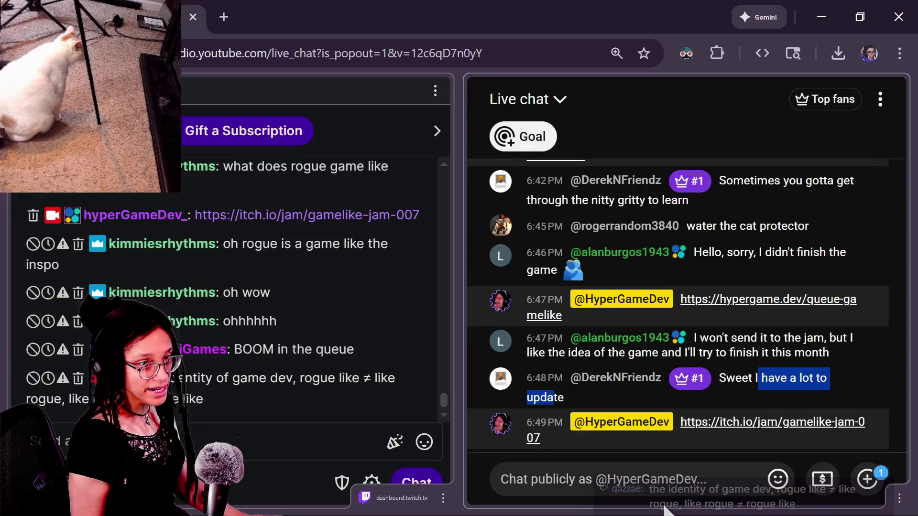
{"action": "left_click", "coordinate": [665, 510]}
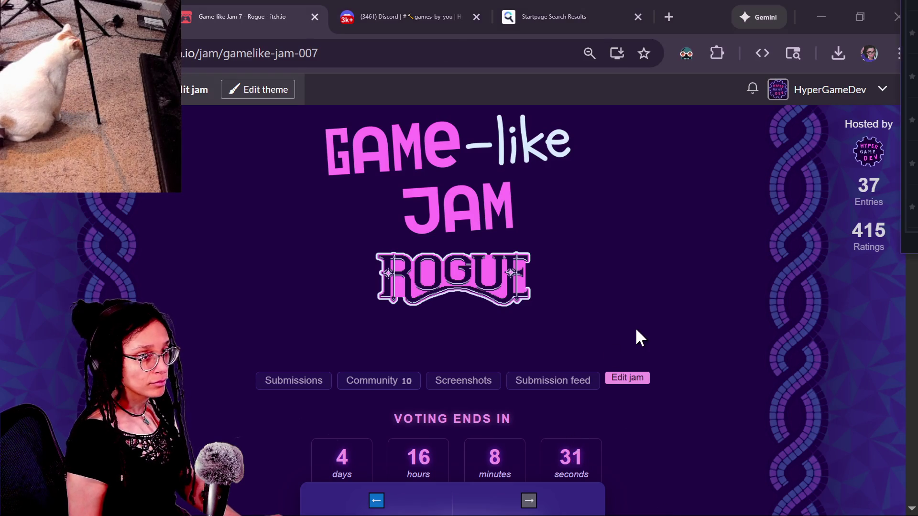
- Switch from itch.io back to the Godot script editor showing slot_an_idea()
{"action": "key", "text": "alt+Tab"}
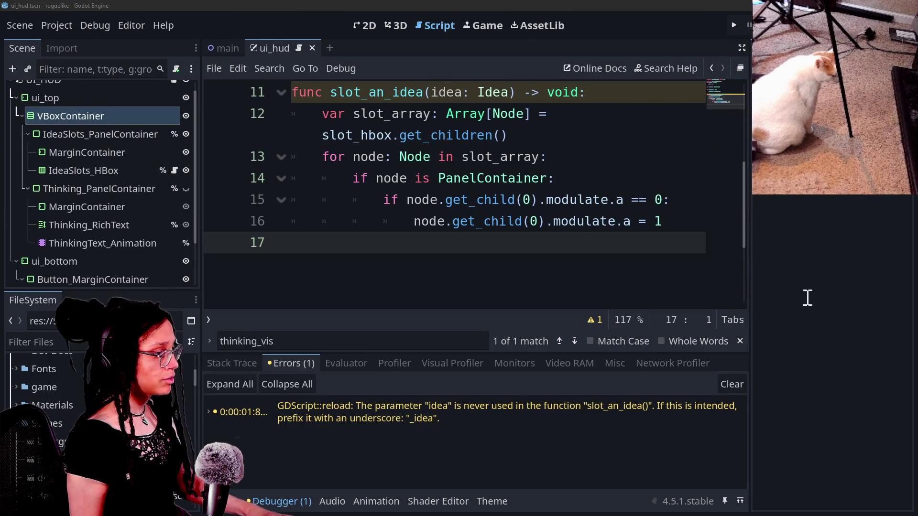
- Bring up the File Explorer window showing Documents > roguelike
{"action": "mouse_move", "coordinate": [437, 173]}
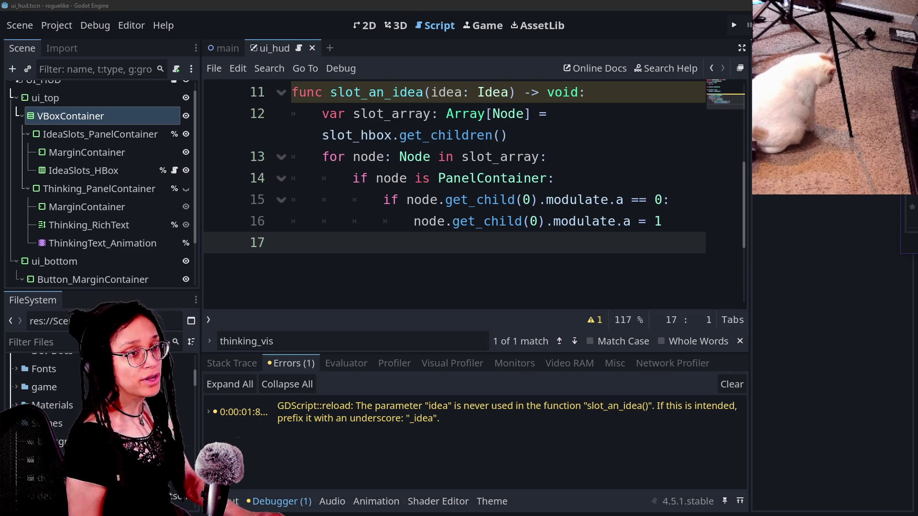
{"action": "key", "text": "alt+Tab"}
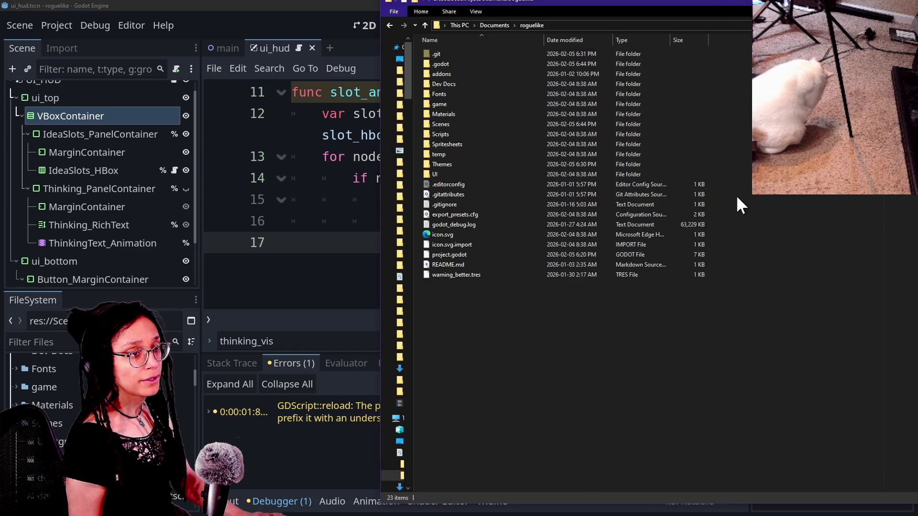
- Bring the cat-care-game3 folder forward and select the Materials, Scenes, Scripts, Spritesheets and UI folders
{"action": "key", "text": "alt+Tab"}
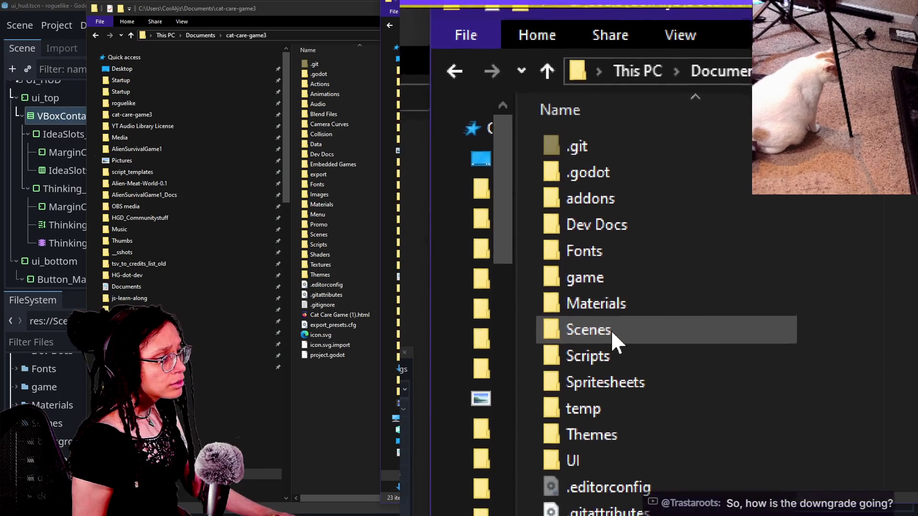
{"action": "left_click", "coordinate": [607, 295]}
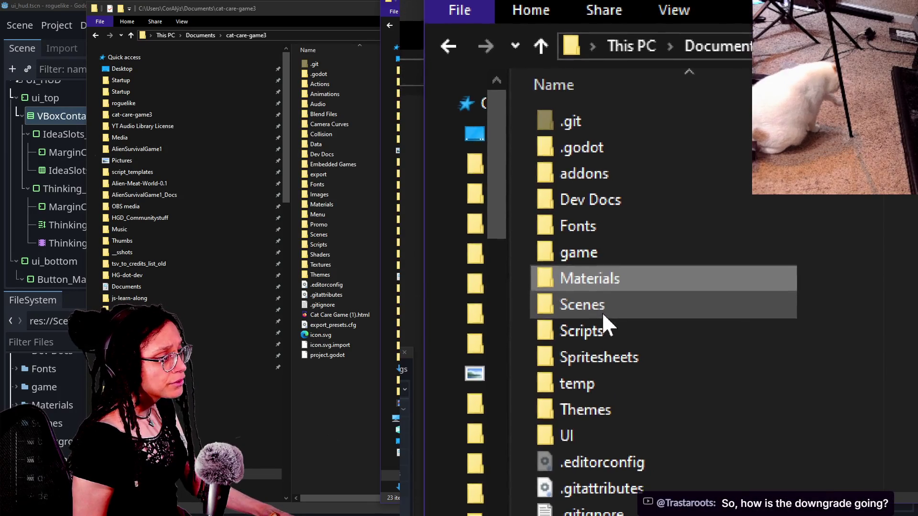
{"action": "left_click", "coordinate": [600, 294], "text": "ctrl"}
{"action": "left_click", "coordinate": [588, 311], "text": "ctrl"}
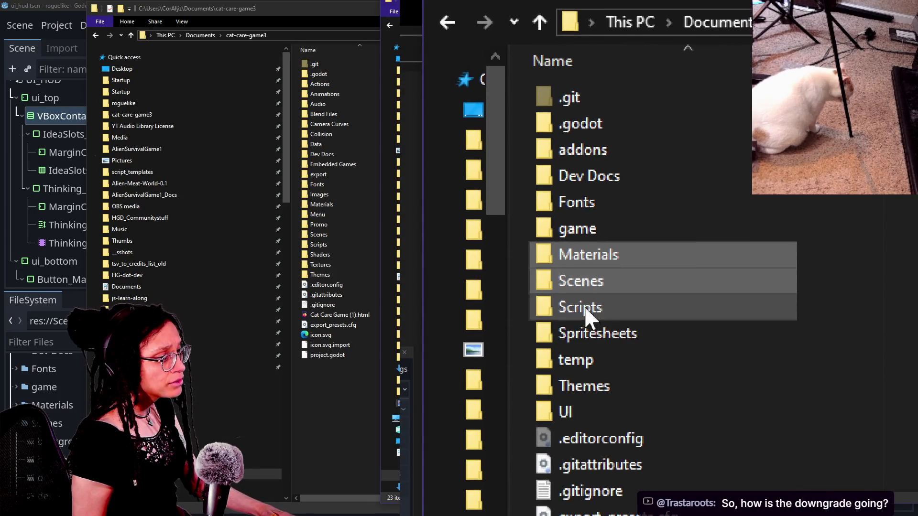
{"action": "left_click", "coordinate": [579, 316], "text": "ctrl"}
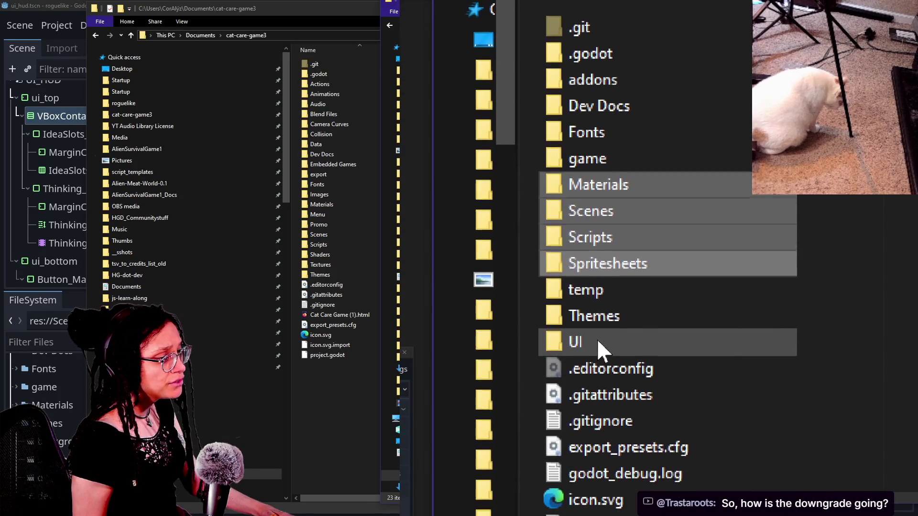
{"action": "left_click", "coordinate": [597, 330], "text": "ctrl"}
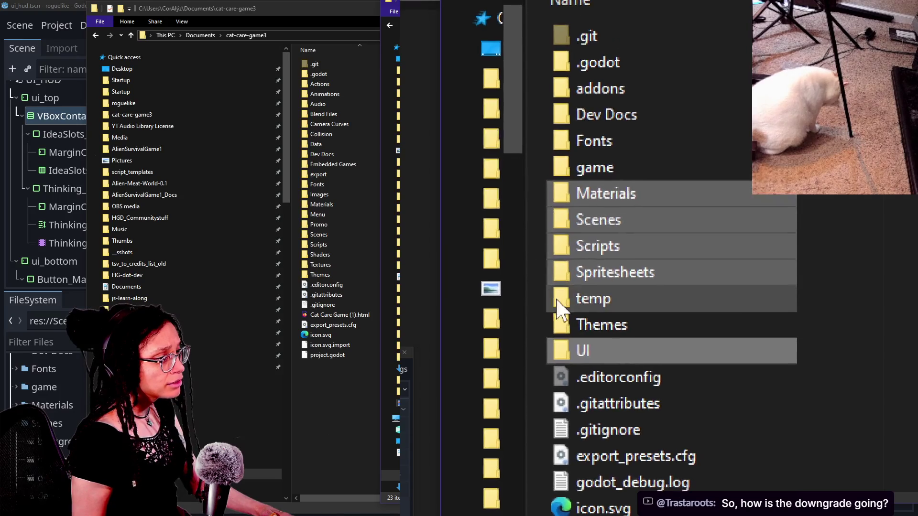
- Check the contents of roguelike's game, Materials and Materials/Gradient folders
{"action": "double_click", "coordinate": [589, 228]}
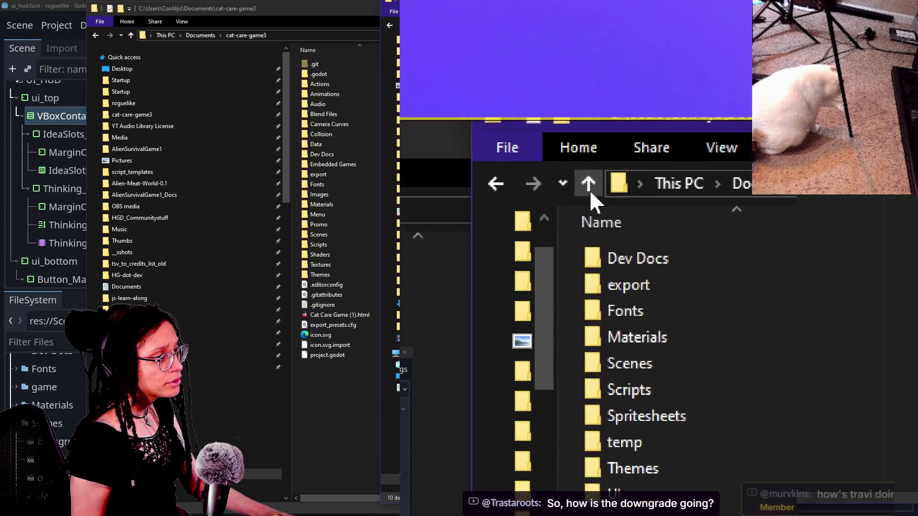
{"action": "left_click", "coordinate": [590, 187]}
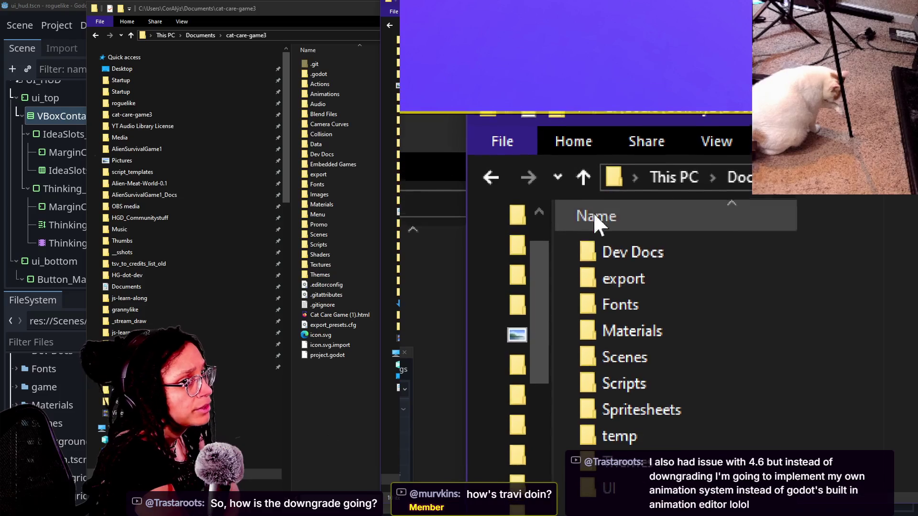
{"action": "left_click", "coordinate": [587, 219]}
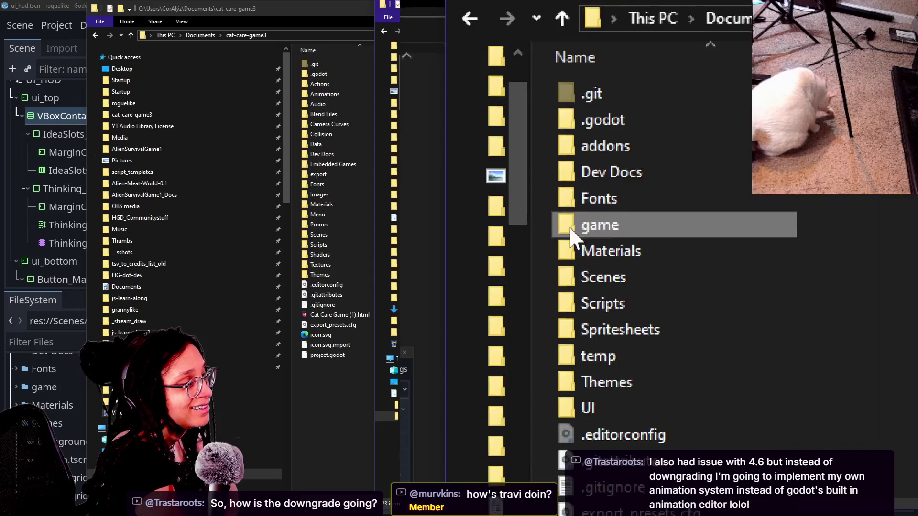
{"action": "double_click", "coordinate": [578, 224]}
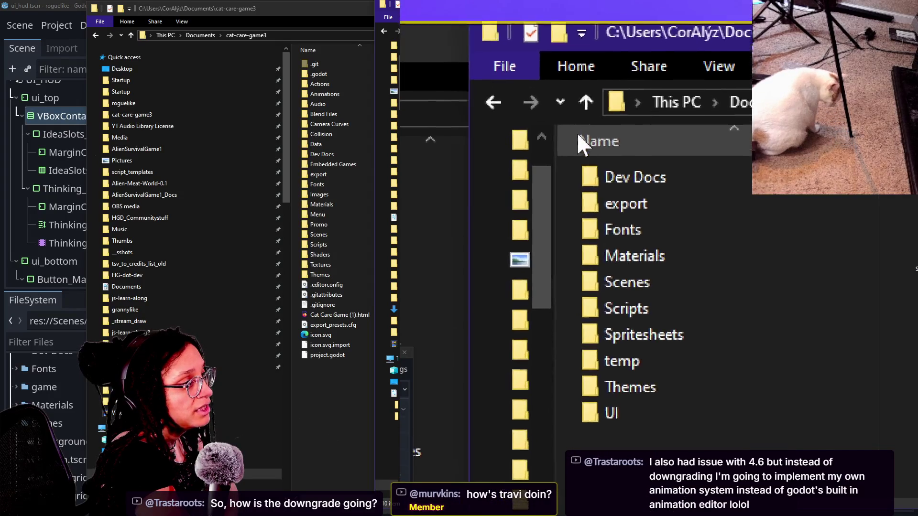
{"action": "left_click", "coordinate": [591, 166]}
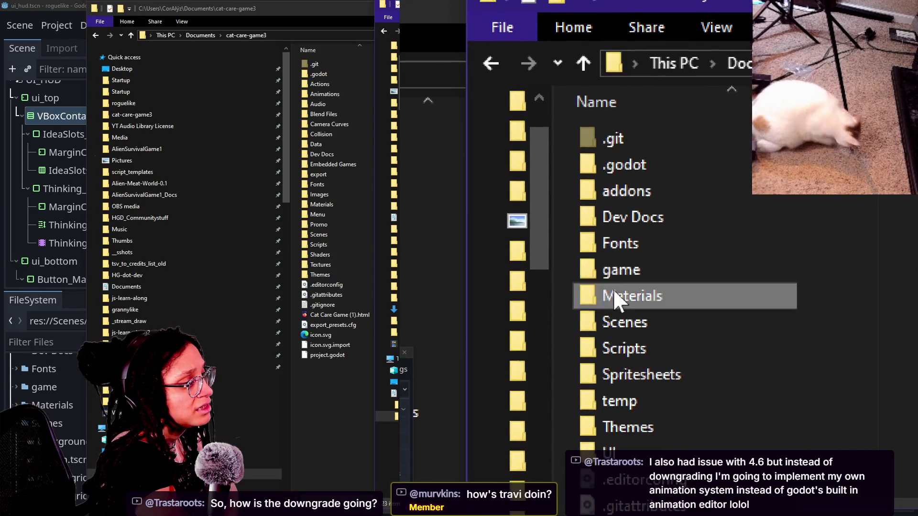
{"action": "double_click", "coordinate": [613, 289]}
{"action": "double_click", "coordinate": [621, 177]}
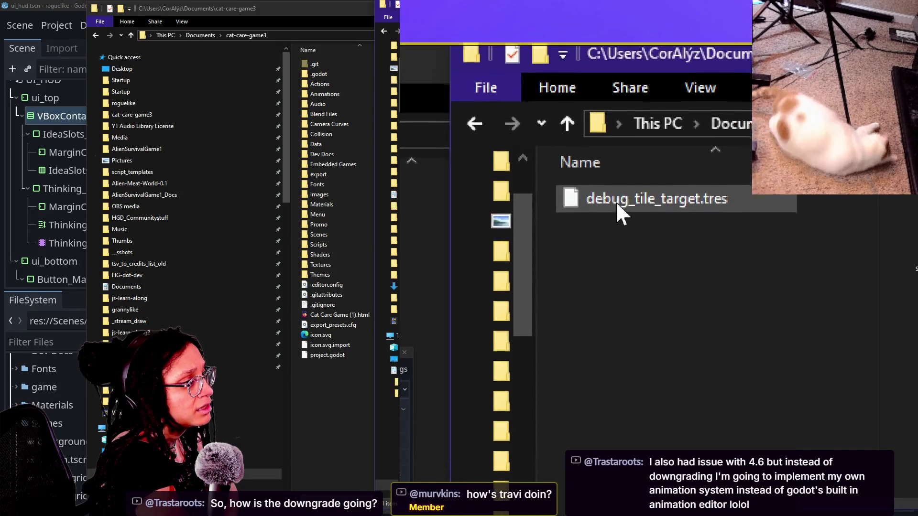
{"action": "left_click", "coordinate": [600, 216]}
{"action": "left_click", "coordinate": [600, 217]}
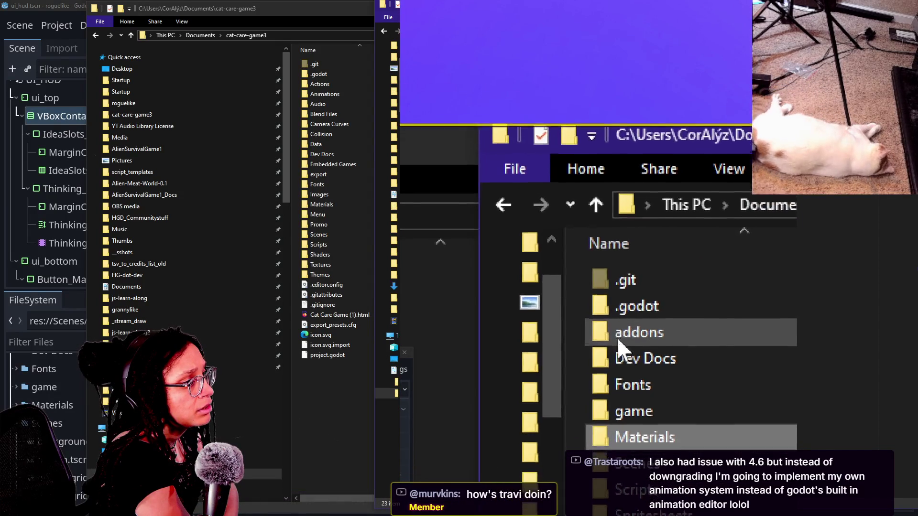
- Look inside roguelike's game, Materials, UI and game/UI folders
{"action": "double_click", "coordinate": [623, 343]}
{"action": "double_click", "coordinate": [615, 286]}
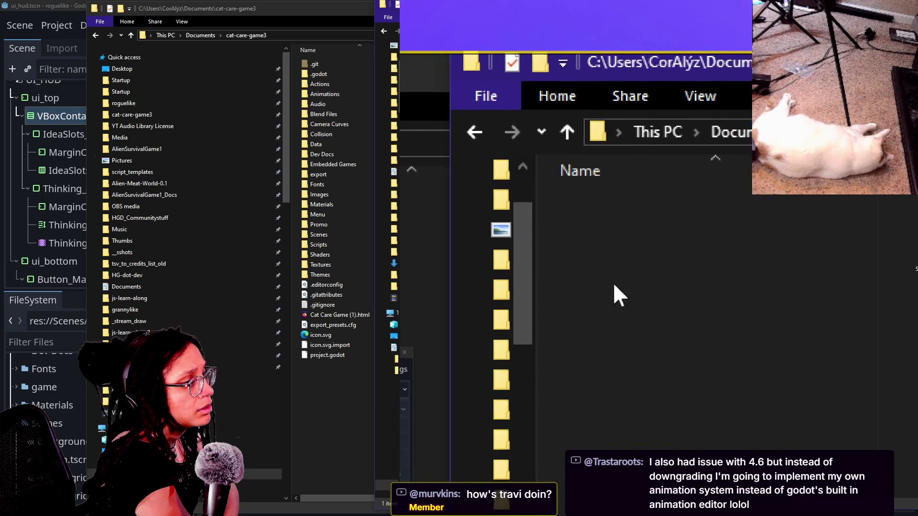
{"action": "left_click", "coordinate": [572, 164]}
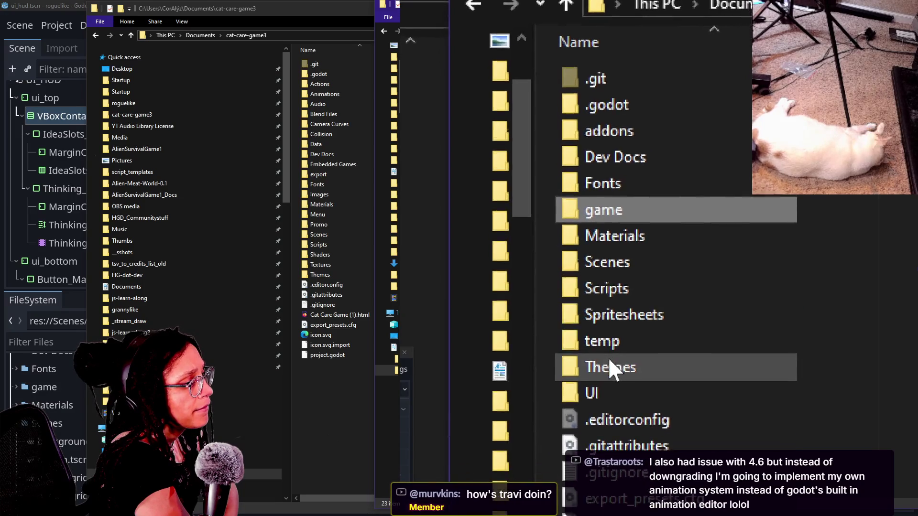
{"action": "double_click", "coordinate": [616, 340]}
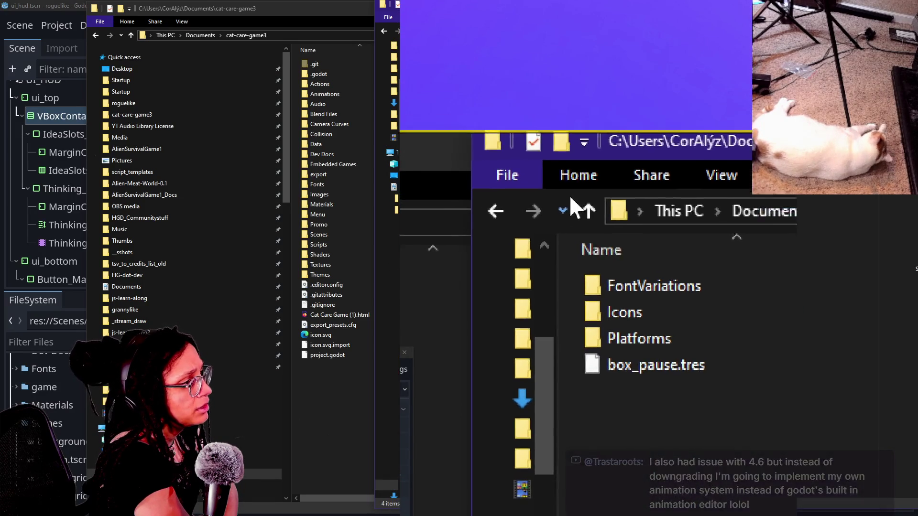
{"action": "left_click", "coordinate": [589, 224]}
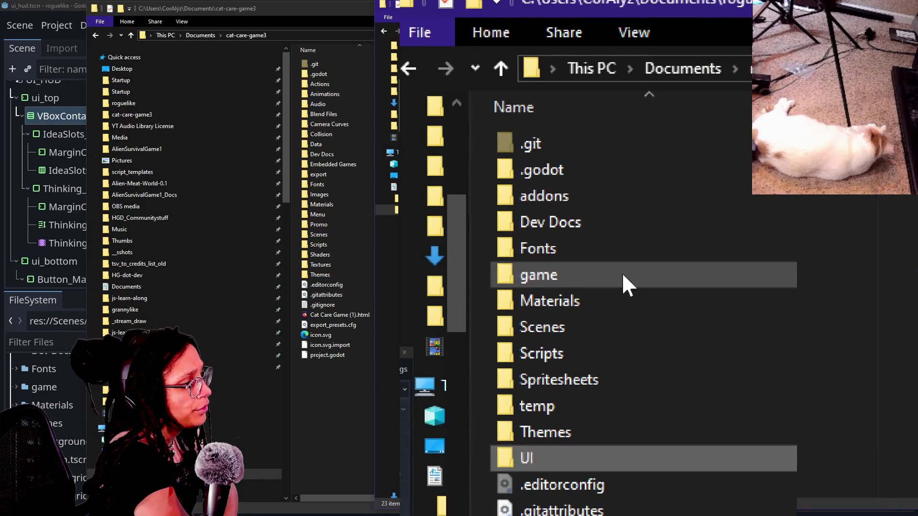
{"action": "double_click", "coordinate": [621, 274]}
{"action": "double_click", "coordinate": [574, 340]}
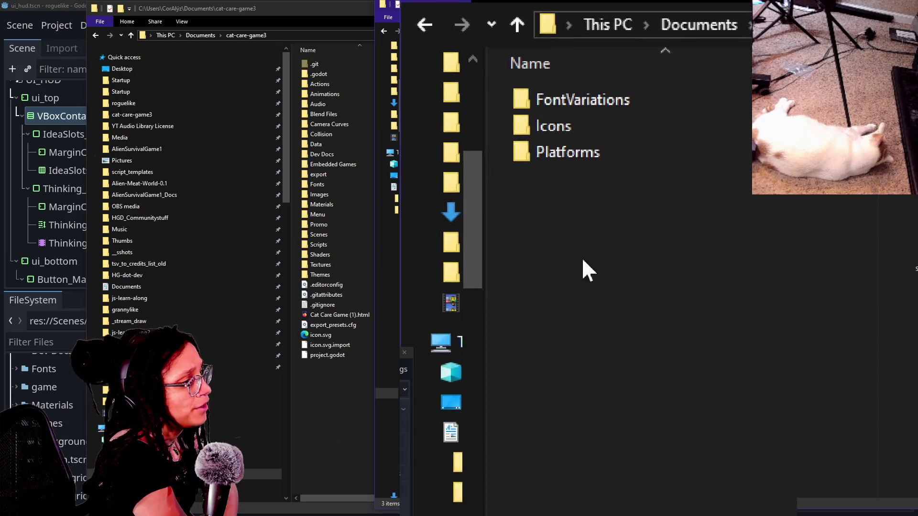
{"action": "left_click", "coordinate": [551, 215]}
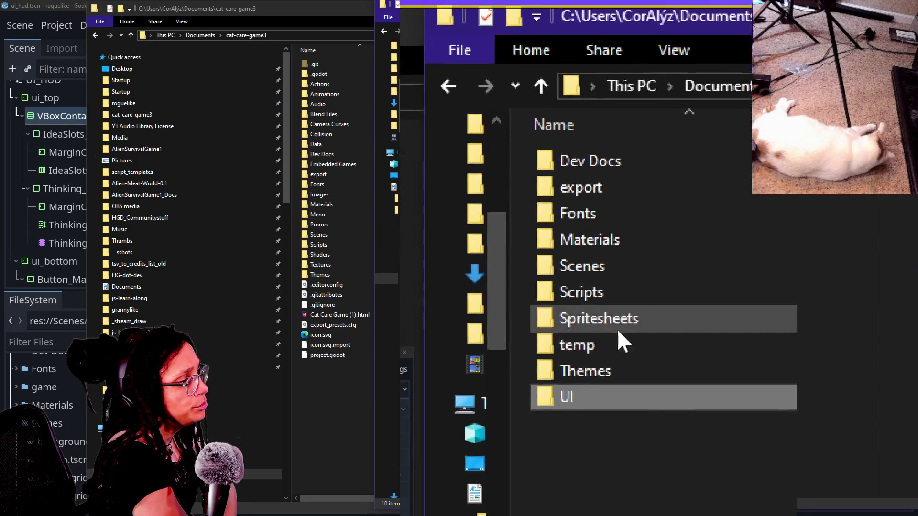
- Select the game folder in the roguelike project root, cancelling an accidental rename
{"action": "left_click", "coordinate": [580, 224]}
{"action": "left_click", "coordinate": [583, 223]}
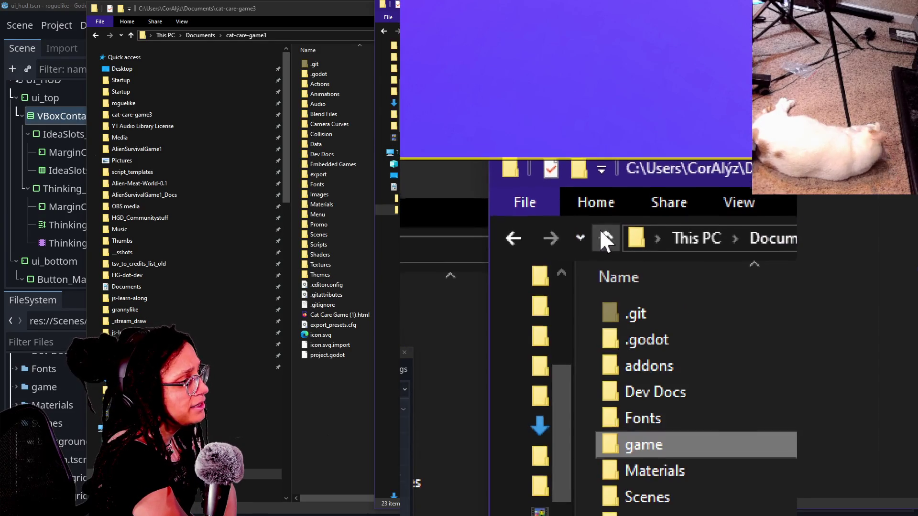
{"action": "left_click", "coordinate": [657, 354]}
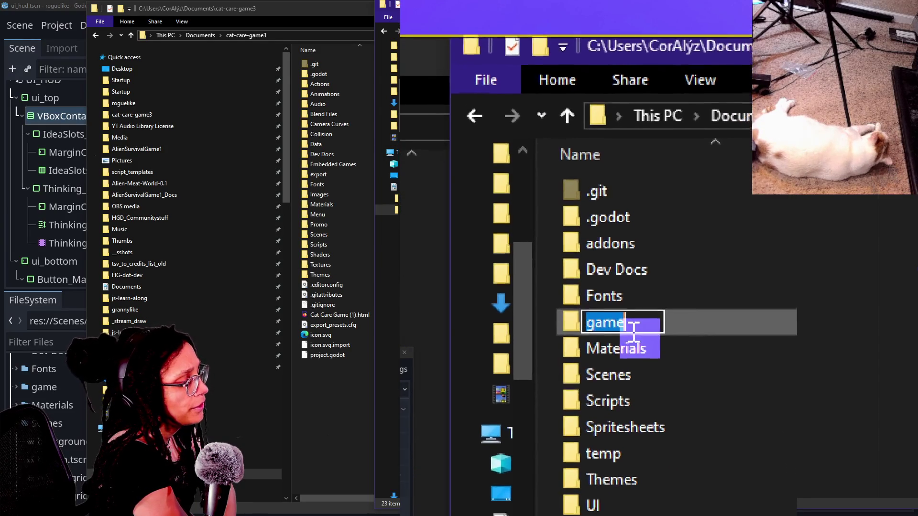
{"action": "key", "text": "Escape"}
{"action": "left_click", "coordinate": [610, 297]}
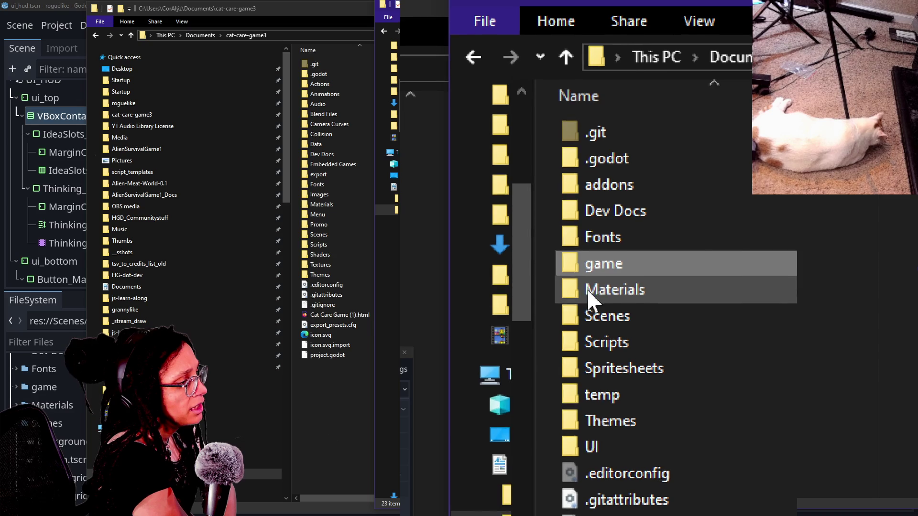
{"action": "mouse_move", "coordinate": [590, 266]}
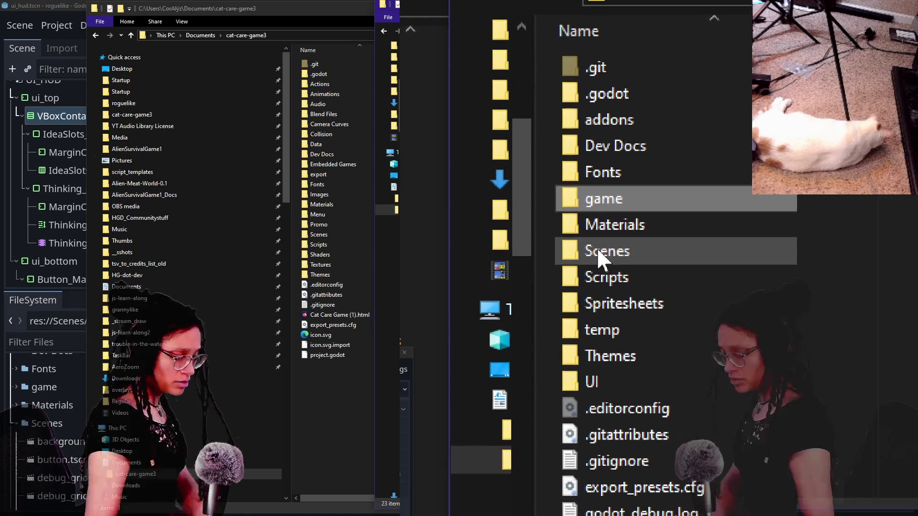
- Open the roguelike project from the Godot Project Manager
{"action": "left_click", "coordinate": [434, 151]}
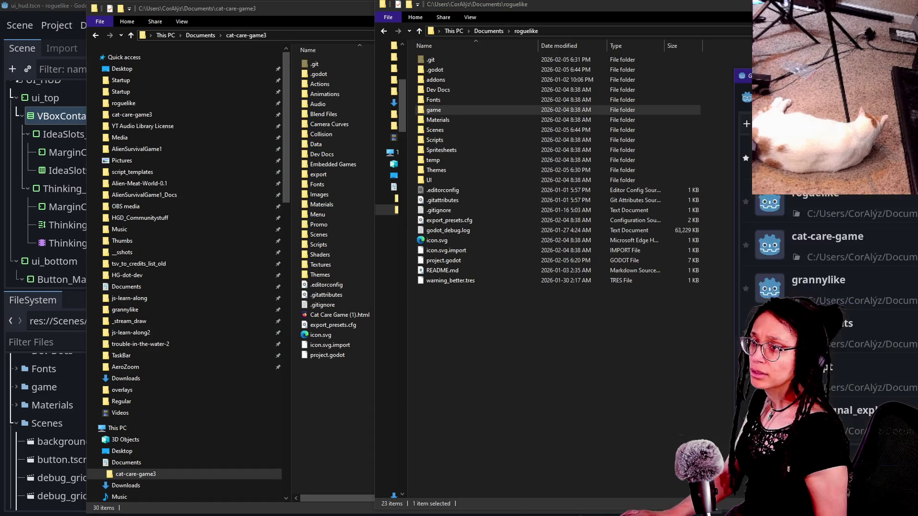
{"action": "left_click_drag", "start_coordinate": [867, 75], "coordinate": [277, 53]}
{"action": "double_click", "coordinate": [225, 172]}
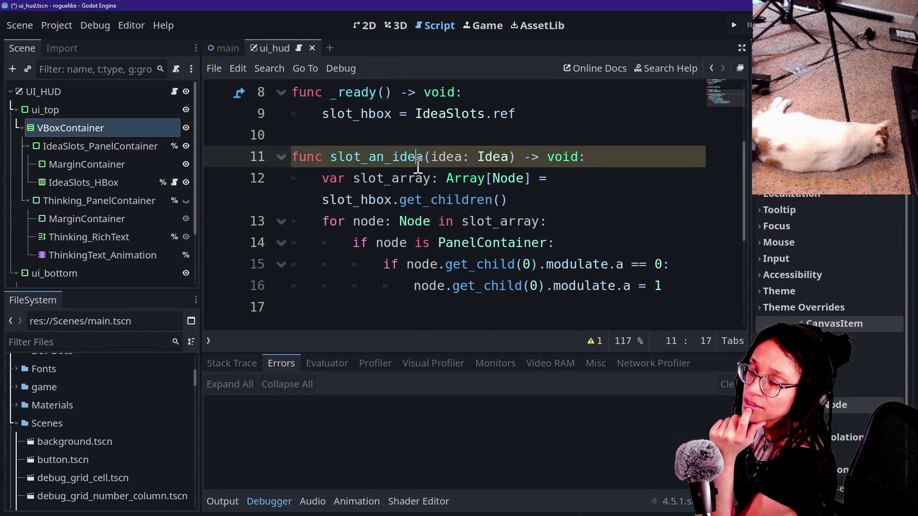
- In the FileSystem dock, collapse Scenes, Scripts and Spritesheets and expand the game folder
{"action": "left_click", "coordinate": [400, 244]}
{"action": "left_click", "coordinate": [407, 220]}
{"action": "mouse_move", "coordinate": [406, 216]}
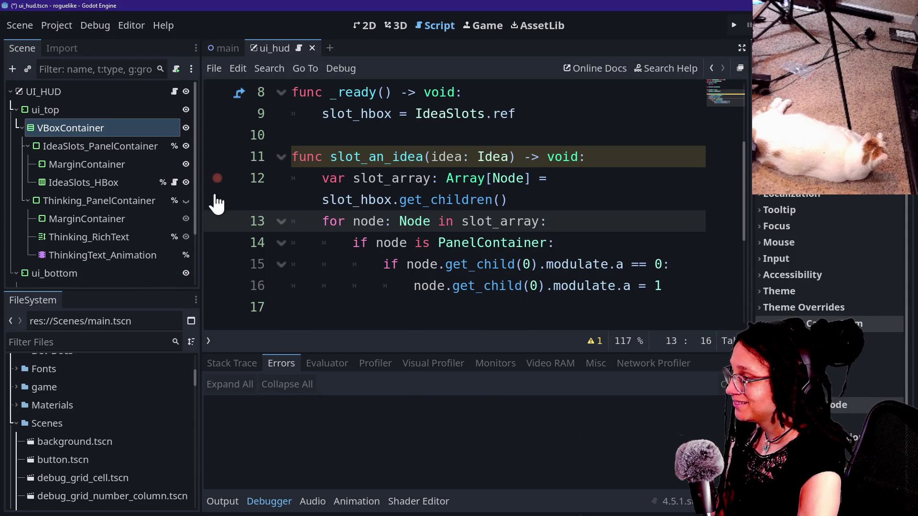
{"action": "scroll", "coordinate": [196, 193], "scroll_direction": "down", "scroll_amount": 3}
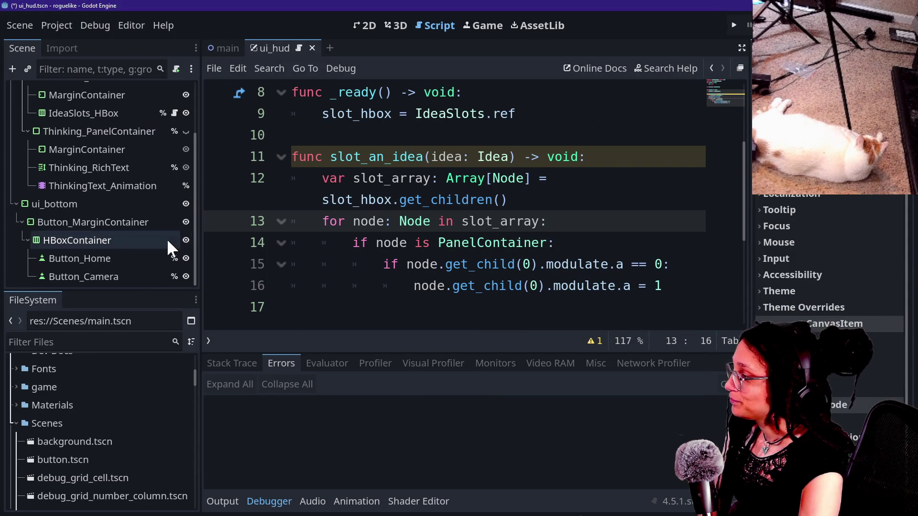
{"action": "scroll", "coordinate": [144, 219], "scroll_direction": "up", "scroll_amount": 3}
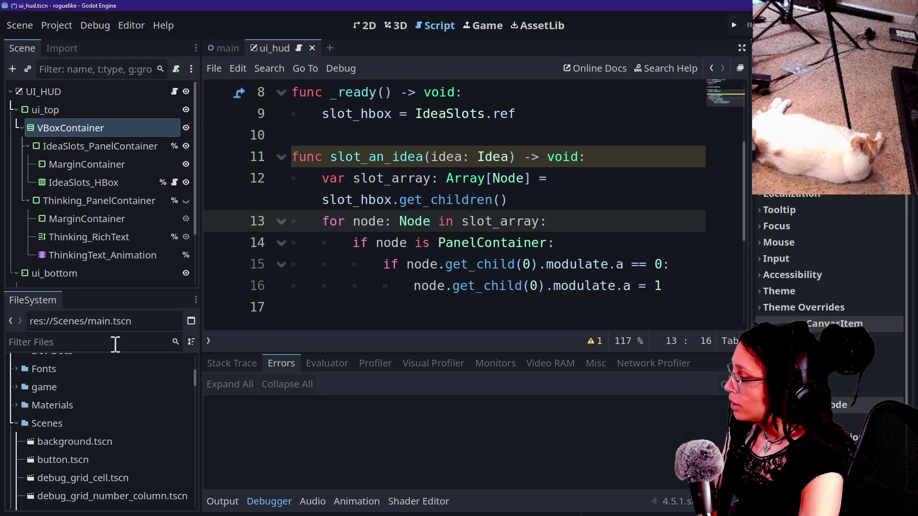
{"action": "scroll", "coordinate": [102, 388], "scroll_direction": "down", "scroll_amount": 6}
{"action": "scroll", "coordinate": [102, 388], "scroll_direction": "up", "scroll_amount": 2}
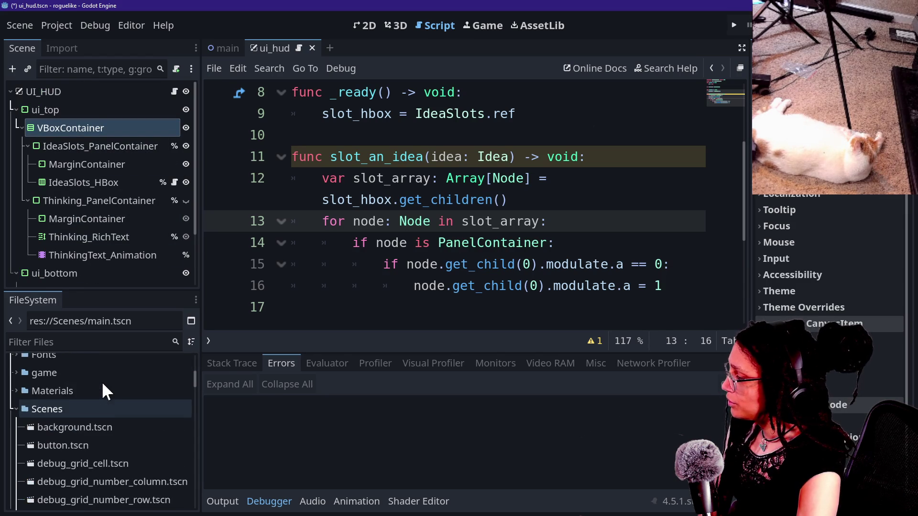
{"action": "left_click", "coordinate": [16, 408]}
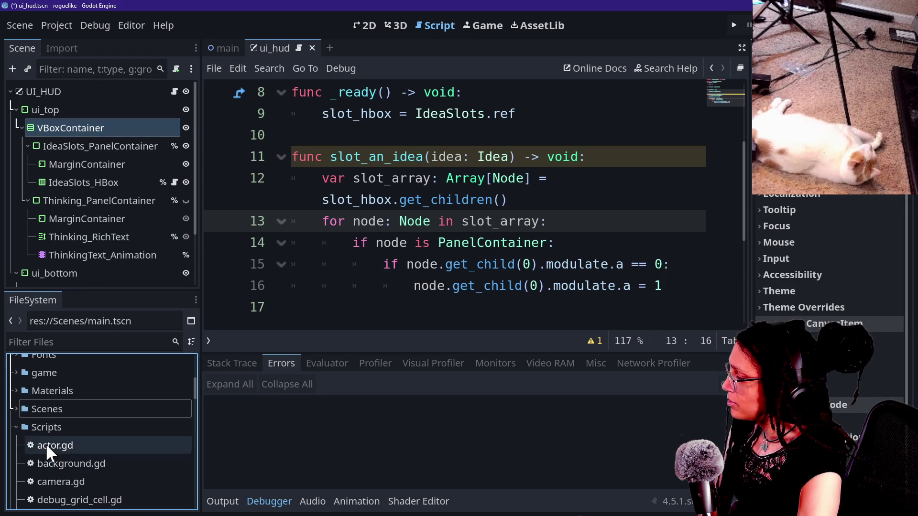
{"action": "left_click", "coordinate": [17, 429]}
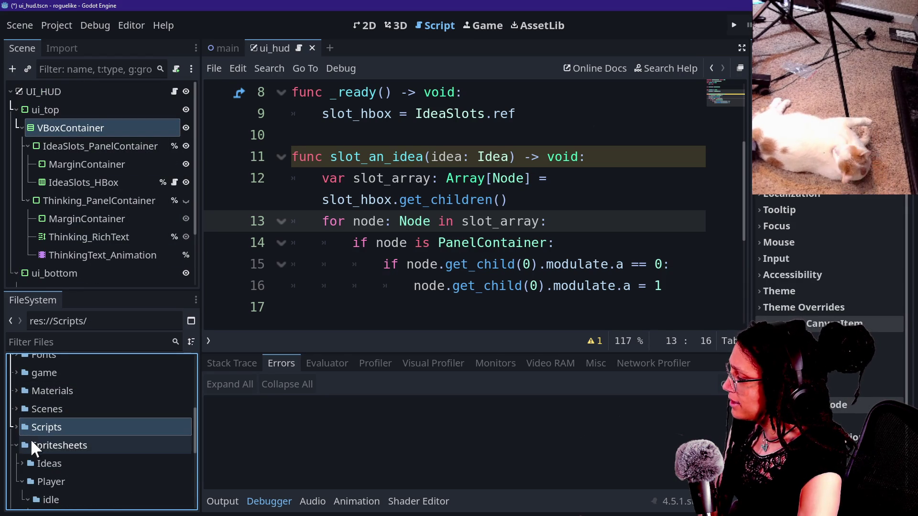
{"action": "left_click", "coordinate": [16, 445]}
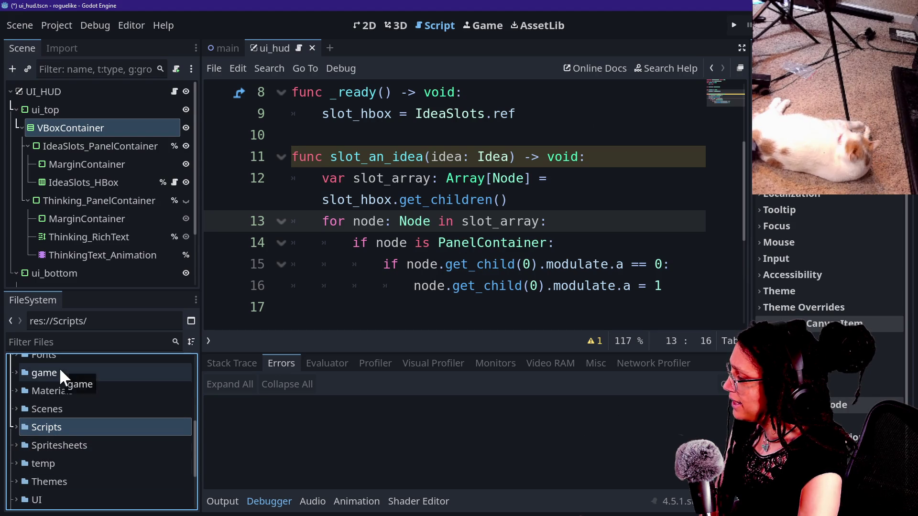
{"action": "left_click_drag", "start_coordinate": [26, 374], "coordinate": [98, 507]}
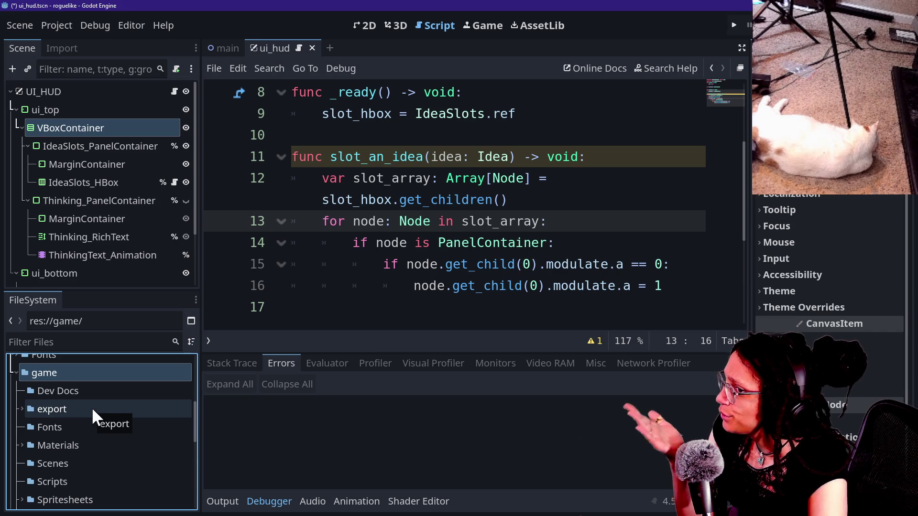
- Save the HUD scene with Ctrl+S and switch back to File Explorer
{"action": "left_click", "coordinate": [56, 31]}
{"action": "left_click", "coordinate": [392, 221]}
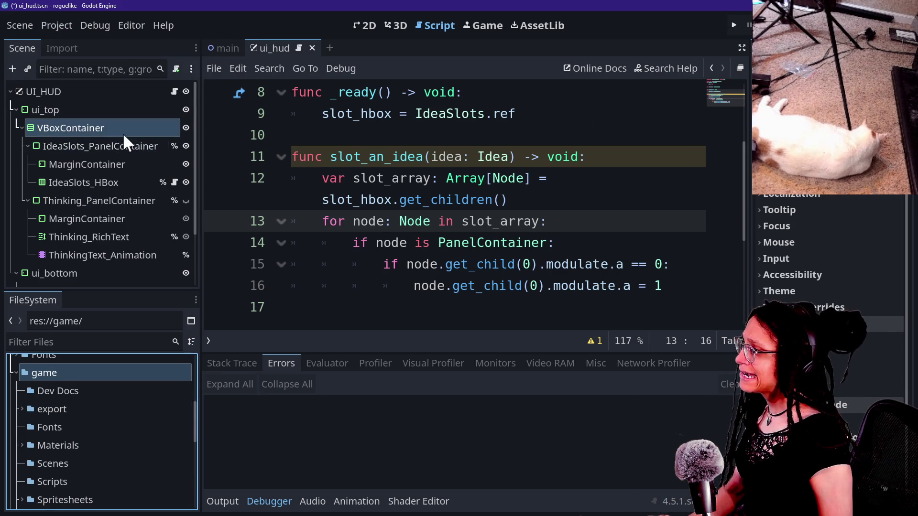
{"action": "key", "text": "ctrl+s"}
{"action": "left_click", "coordinate": [52, 28]}
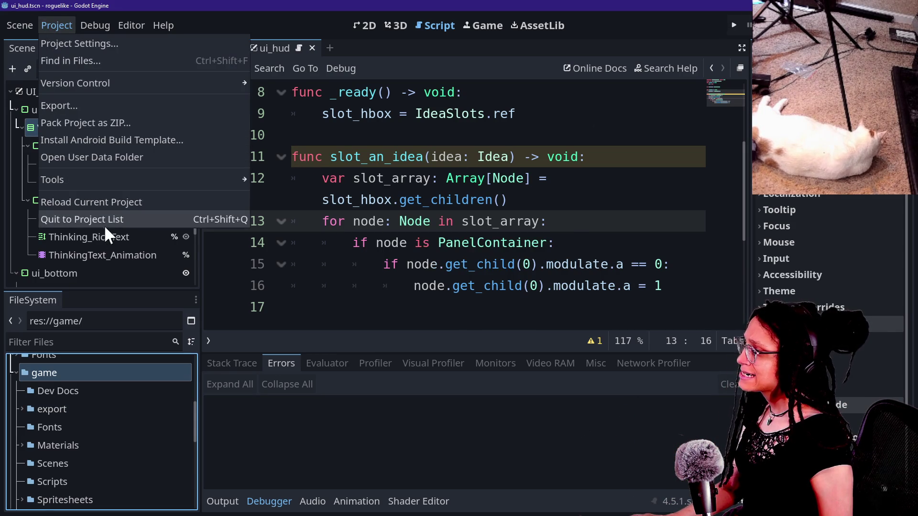
{"action": "key", "text": "alt+Tab"}
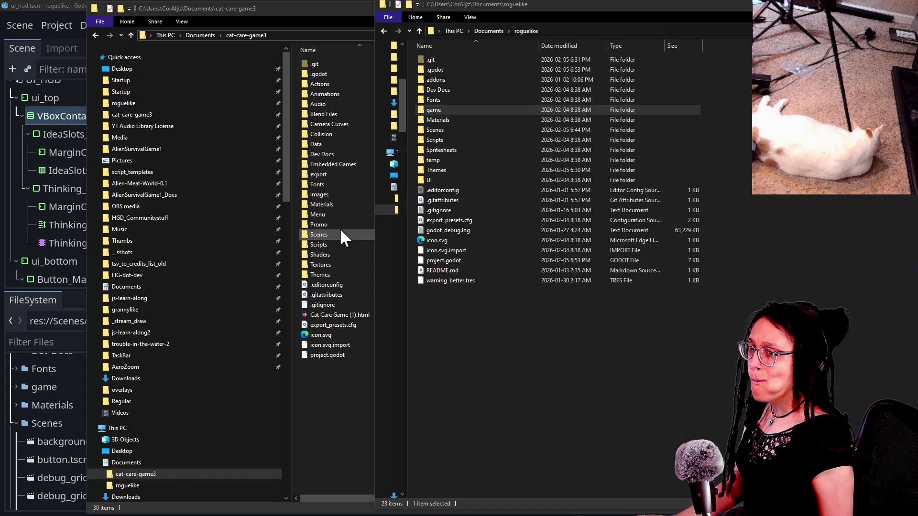
- View the cat-care-game3 and roguelike Explorer windows, then go back to Godot's modified-files prompt
{"action": "left_click", "coordinate": [340, 228]}
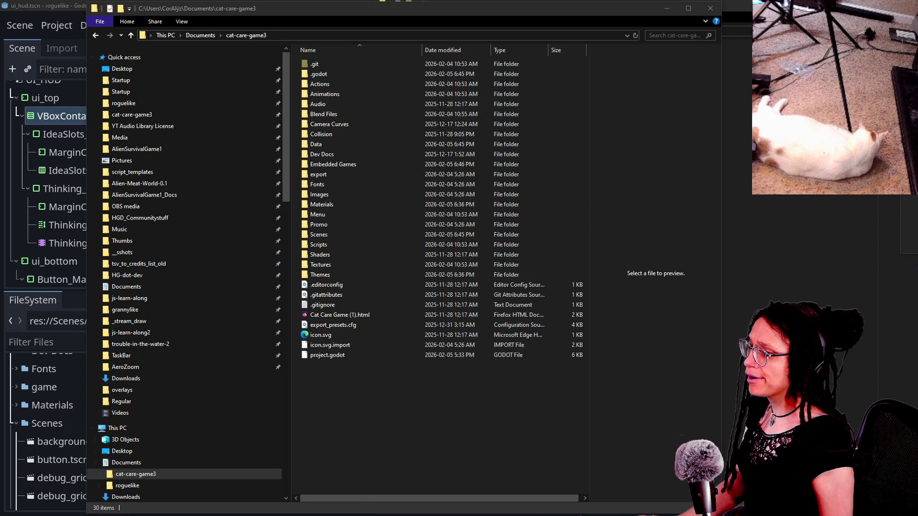
{"action": "key", "text": "alt+Tab"}
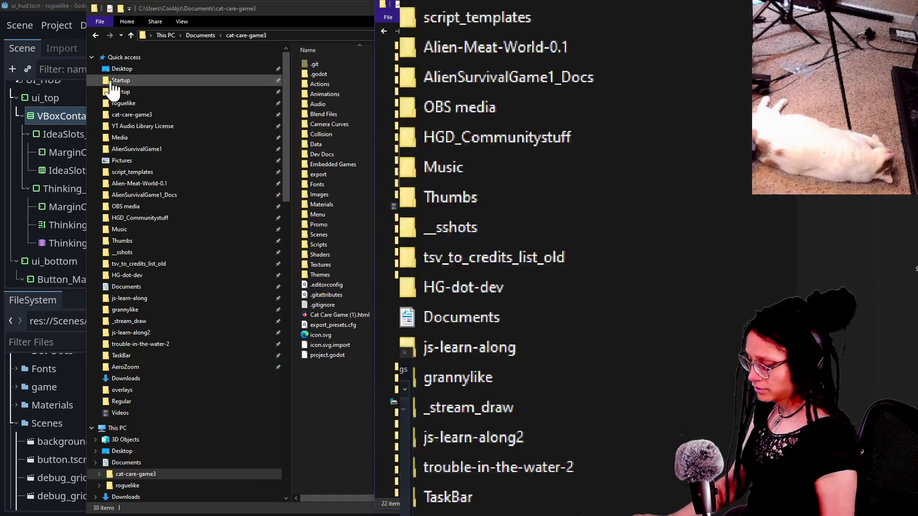
{"action": "left_click", "coordinate": [5, 274]}
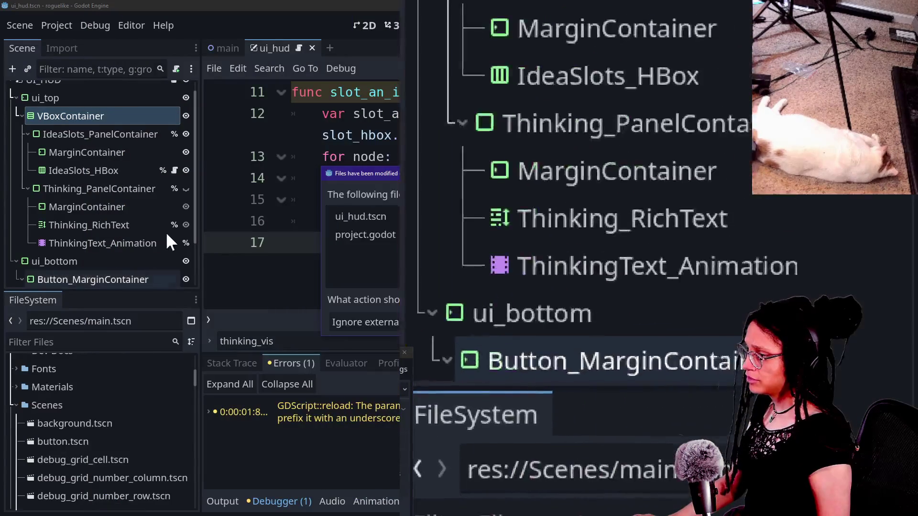
- Reload the externally modified files and start Post Planner with Mewsky as the platform
{"action": "left_click", "coordinate": [464, 322]}
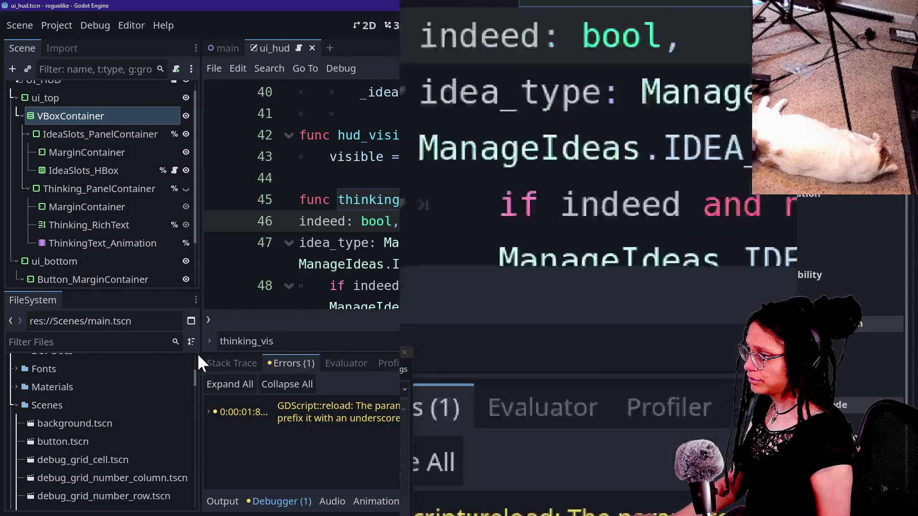
{"action": "scroll", "coordinate": [108, 416], "scroll_direction": "up", "scroll_amount": 5}
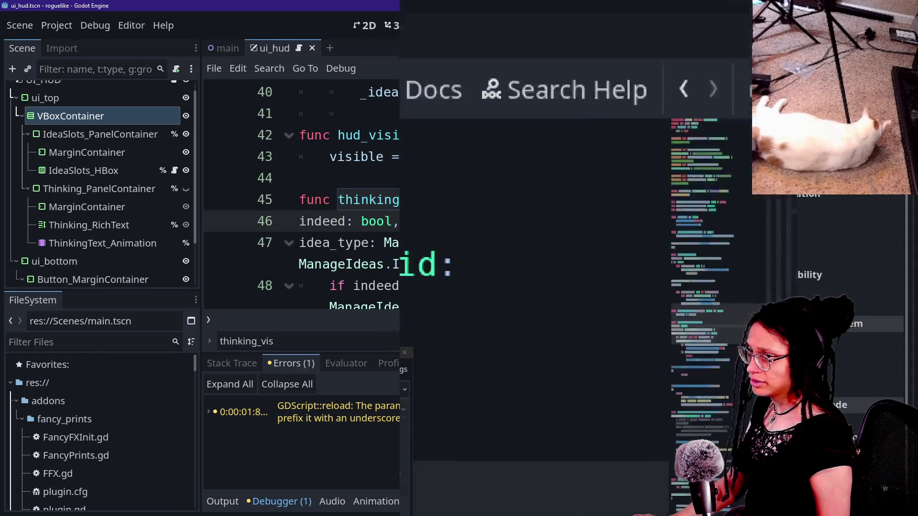
{"action": "left_click", "coordinate": [635, 173]}
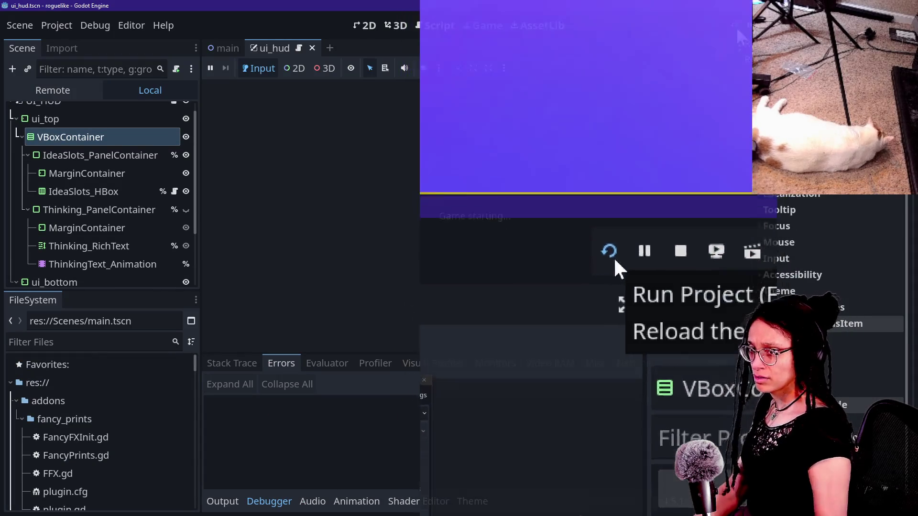
{"action": "left_click", "coordinate": [526, 213]}
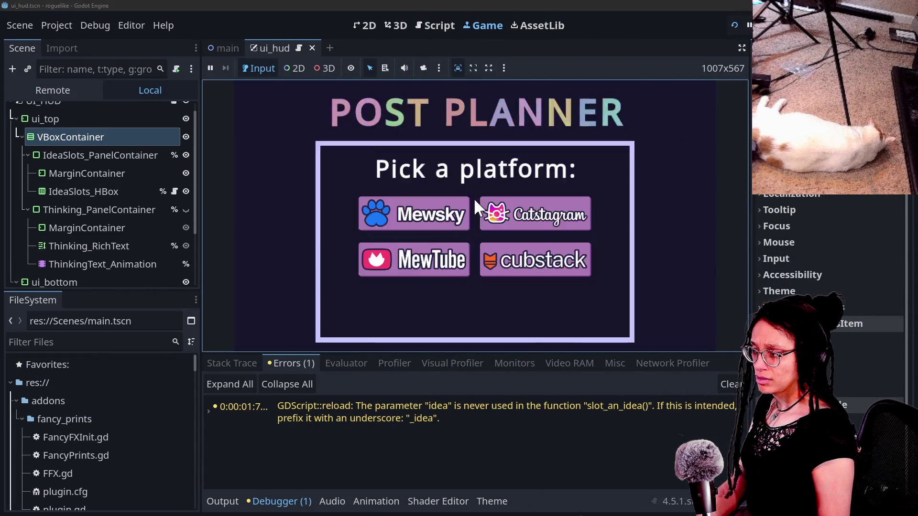
{"action": "left_click", "coordinate": [441, 227]}
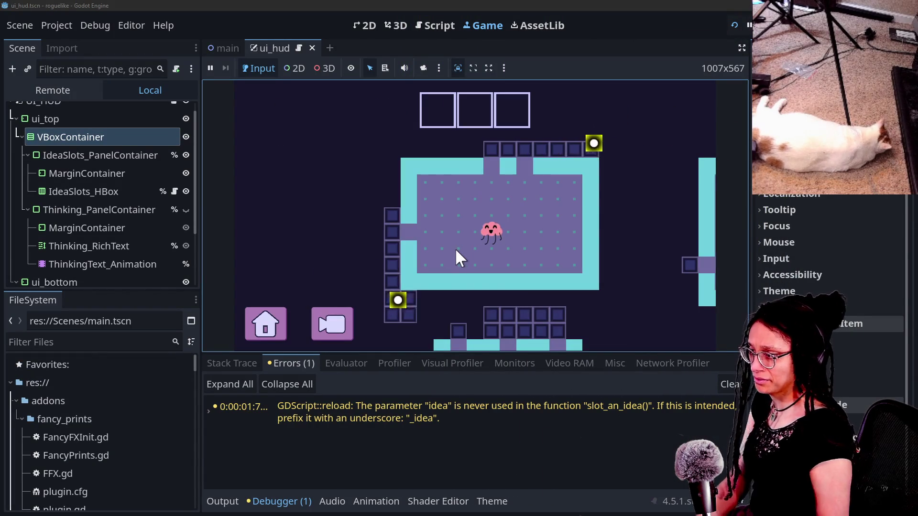
- Walk the brain character right, up and down into new rooms, then stop the game
{"action": "key", "text": "Right"}
{"action": "key", "text": "Up"}
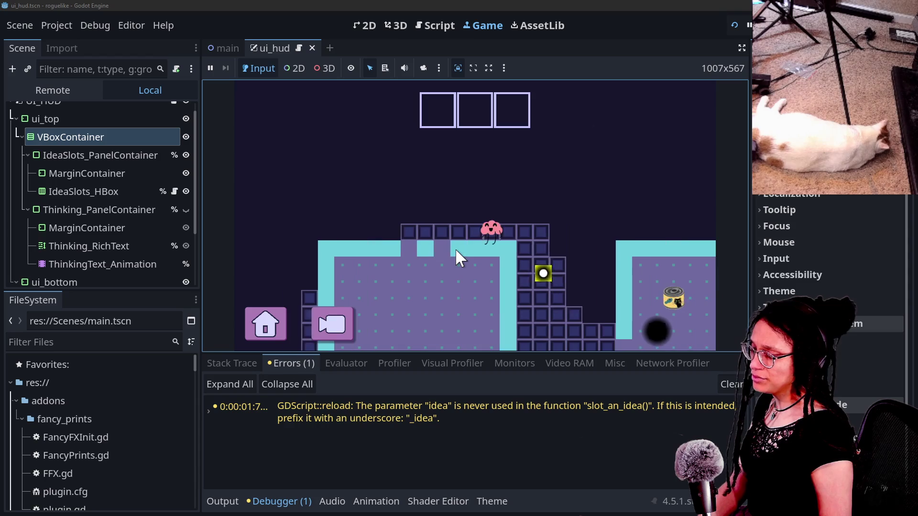
{"action": "key", "text": "Down"}
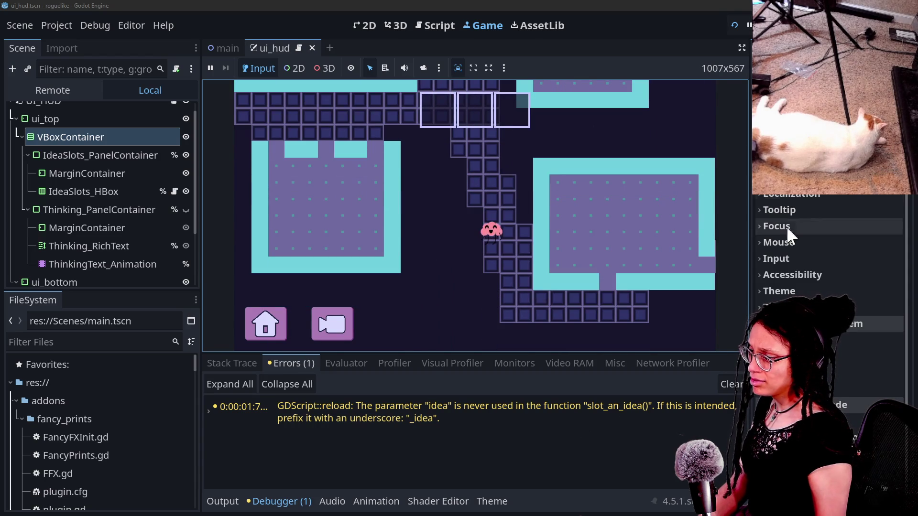
{"action": "left_click", "coordinate": [749, 25]}
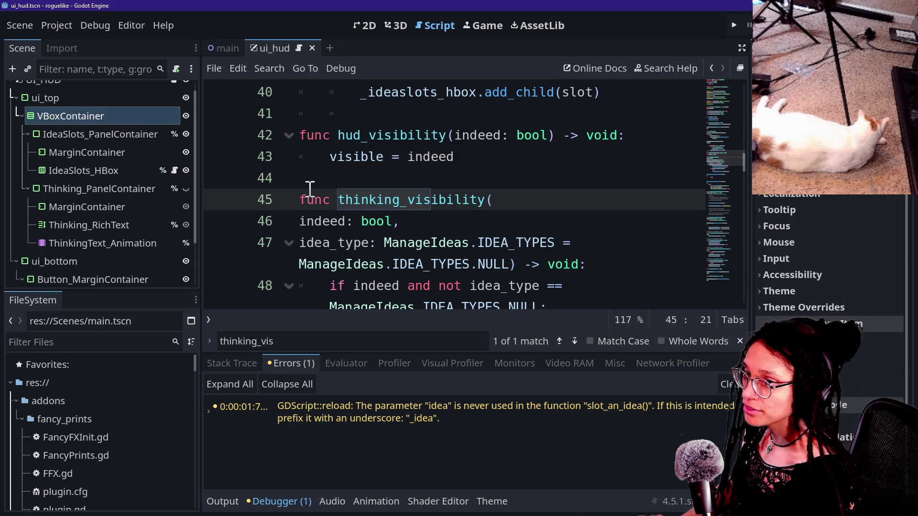
{"action": "key", "text": "alt+Tab"}
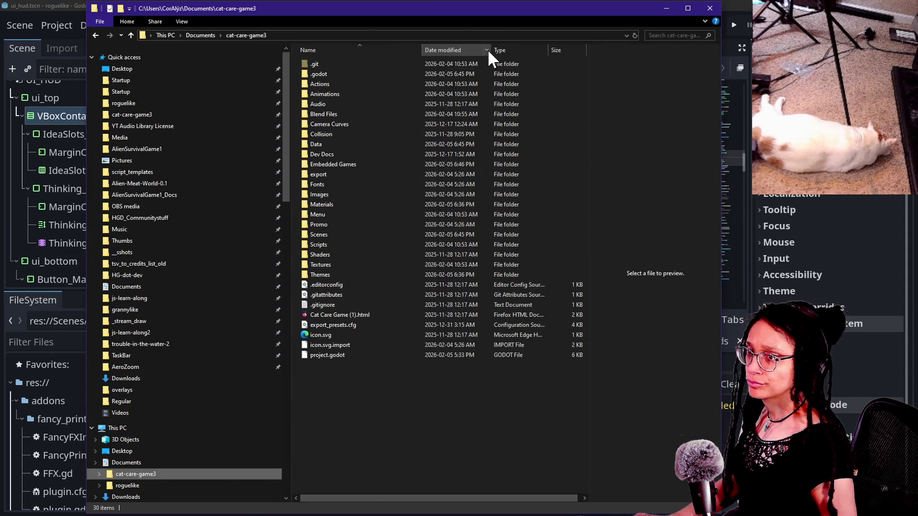
{"action": "key", "text": "alt+Tab"}
{"action": "left_click", "coordinate": [450, 118]}
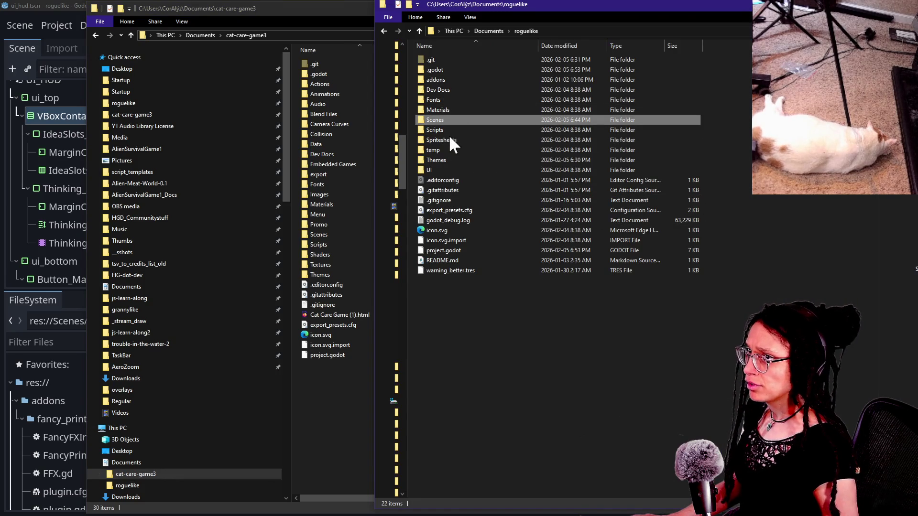
{"action": "key", "text": "a"}
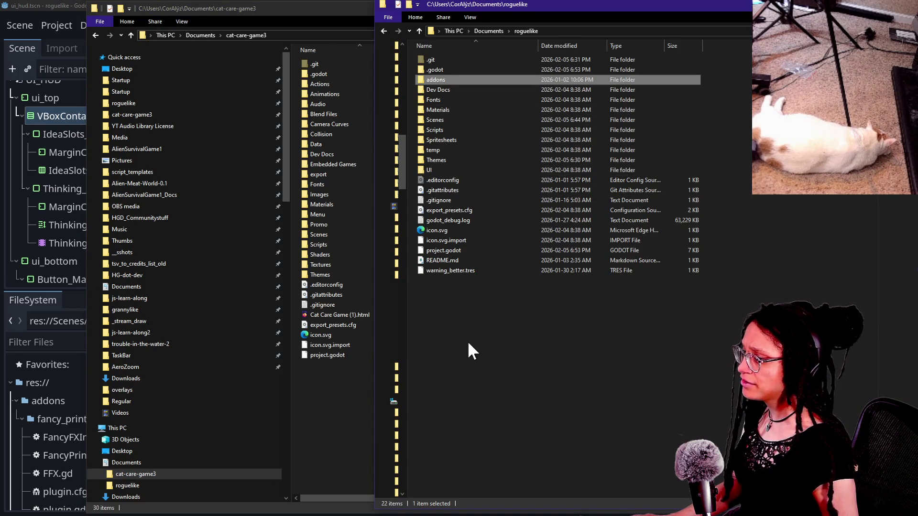
{"action": "left_click", "coordinate": [468, 340]}
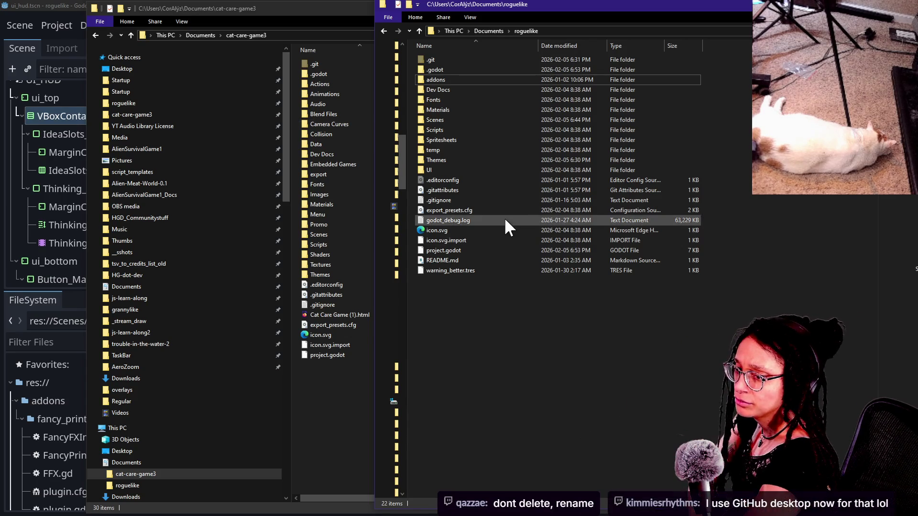
{"action": "left_click", "coordinate": [526, 210]}
{"action": "left_click", "coordinate": [531, 90]}
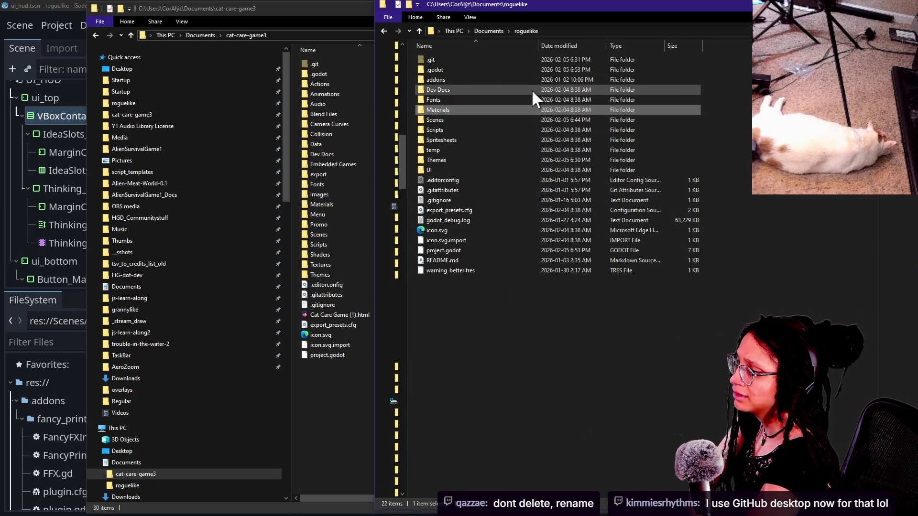
{"action": "left_click", "coordinate": [519, 361]}
{"action": "left_click", "coordinate": [523, 88]}
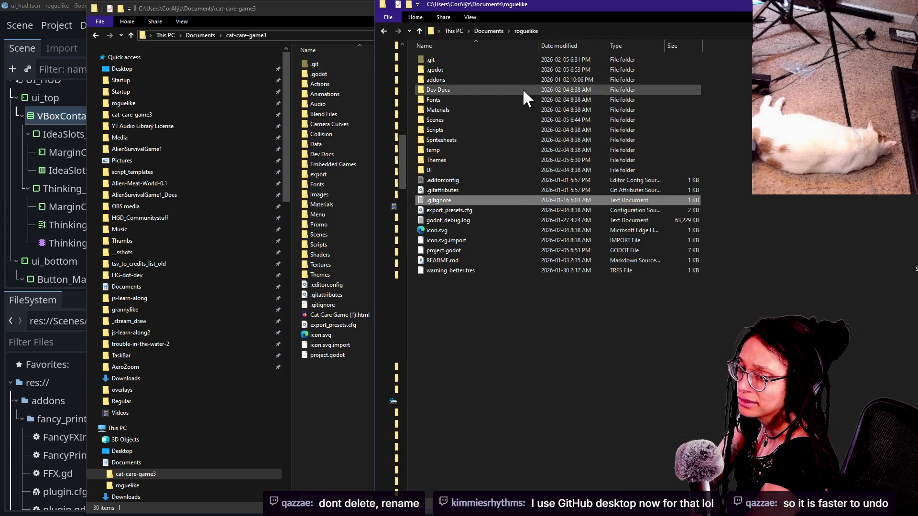
{"action": "left_click", "coordinate": [506, 307]}
{"action": "left_click", "coordinate": [527, 122]}
{"action": "left_click", "coordinate": [518, 266]}
{"action": "left_click", "coordinate": [538, 220]}
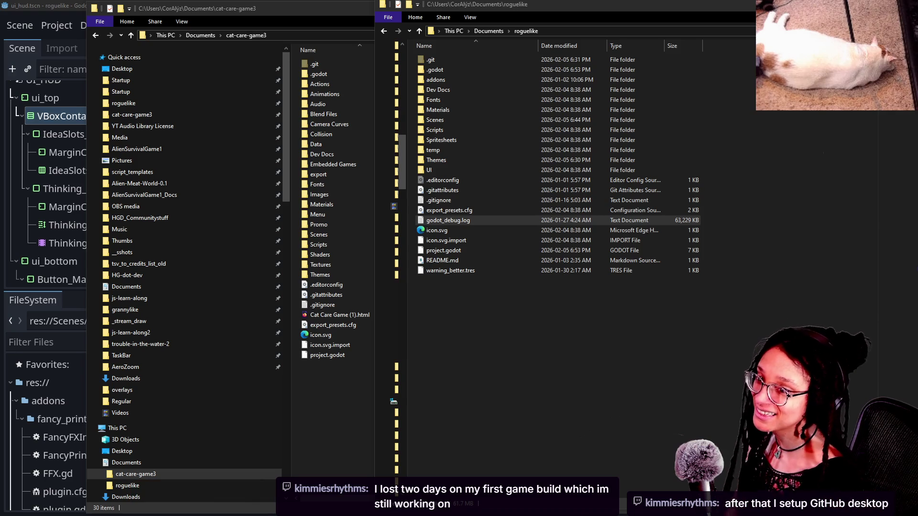
{"action": "left_click", "coordinate": [503, 346]}
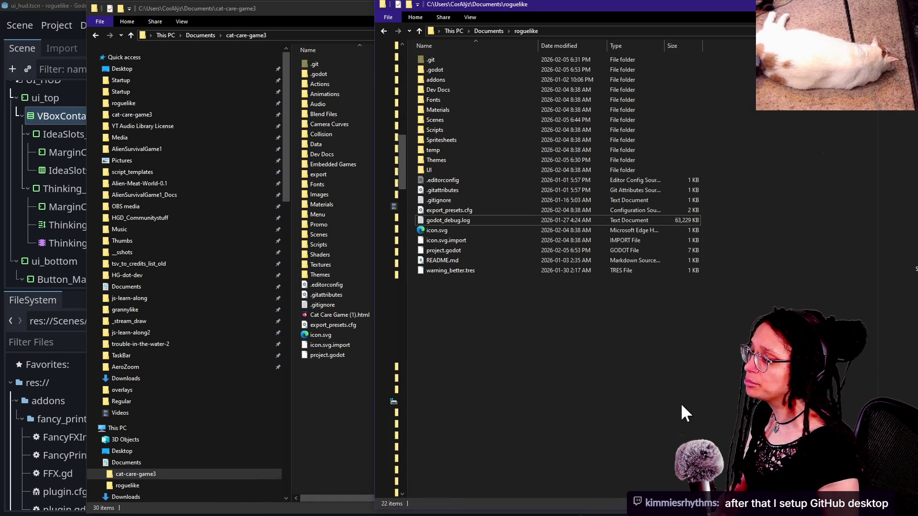
{"action": "key", "text": "super+plus"}
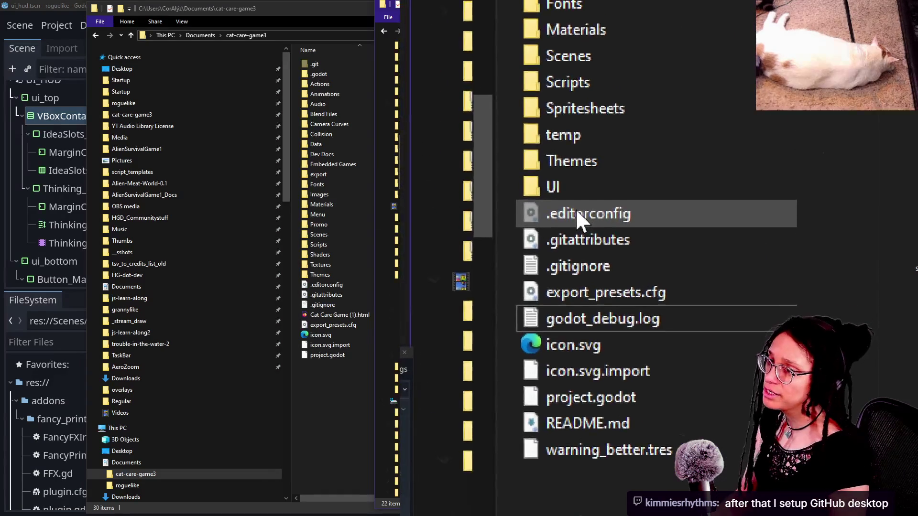
{"action": "mouse_move", "coordinate": [576, 223]}
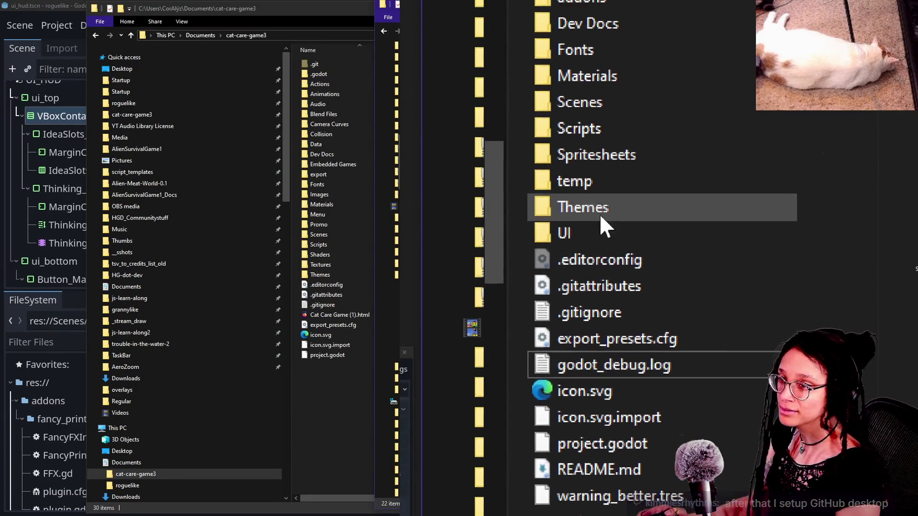
{"action": "left_click", "coordinate": [595, 160]}
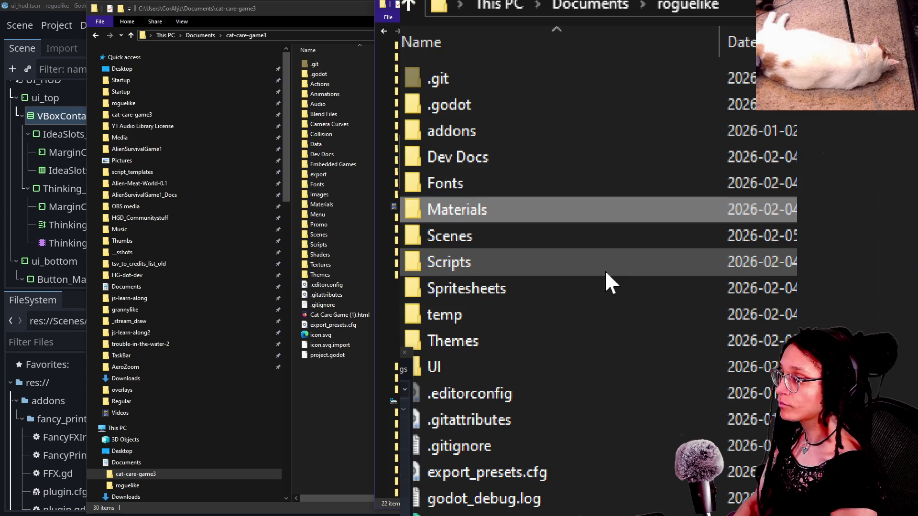
- Select roguelike's Materials, Scenes, Scripts, Spritesheets and UI folders together
{"action": "mouse_move", "coordinate": [587, 277]}
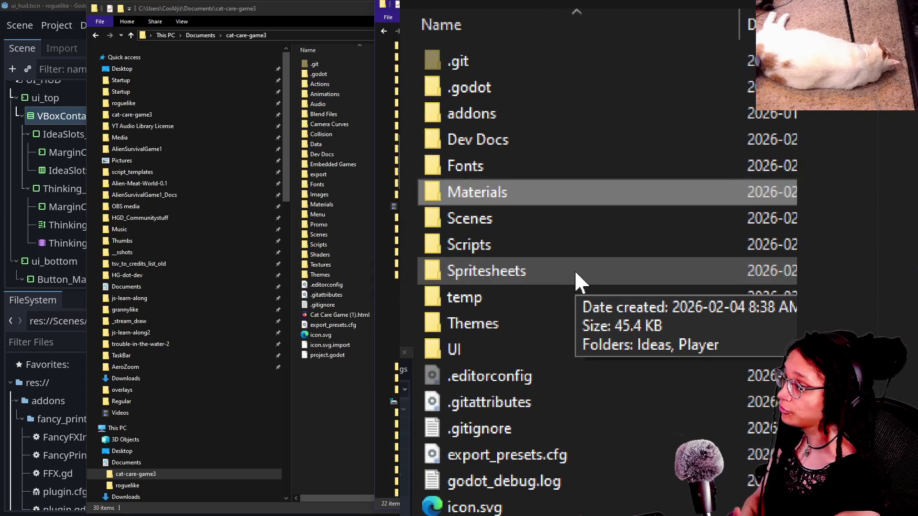
{"action": "mouse_move", "coordinate": [486, 274]}
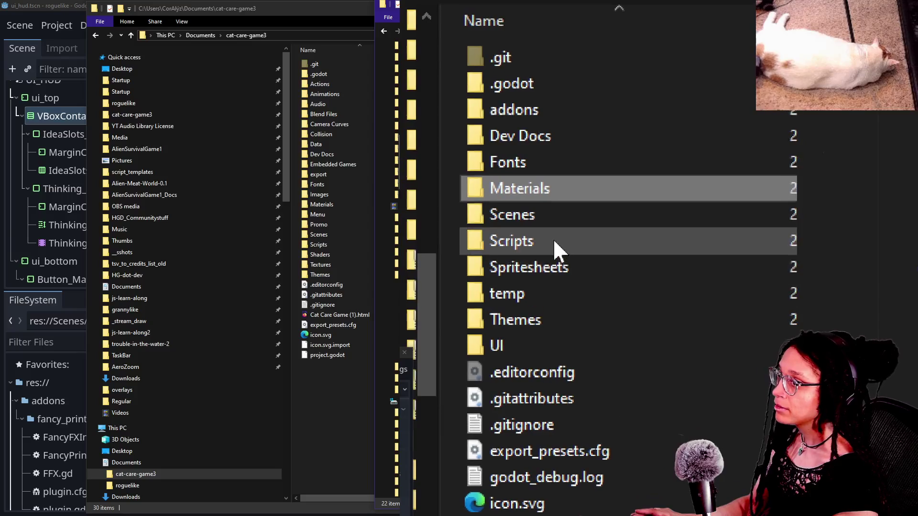
{"action": "left_click", "coordinate": [579, 260]}
{"action": "left_click", "coordinate": [572, 236]}
{"action": "left_click", "coordinate": [593, 268], "text": "ctrl"}
{"action": "left_click", "coordinate": [593, 289], "text": "ctrl"}
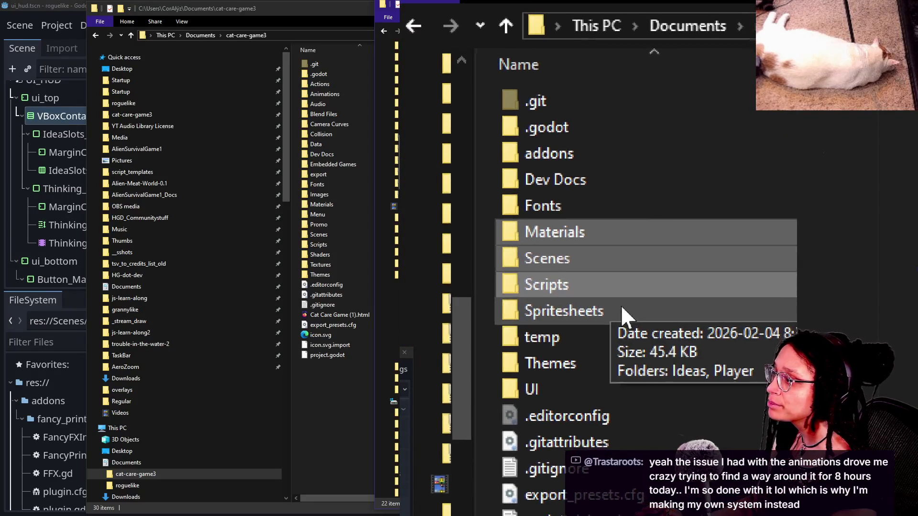
{"action": "left_click", "coordinate": [596, 292], "text": "ctrl"}
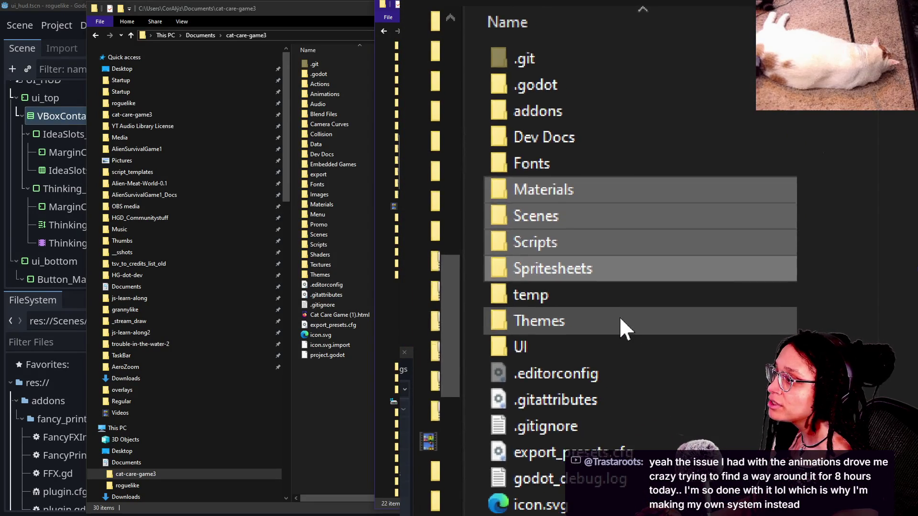
{"action": "left_click", "coordinate": [605, 325], "text": "ctrl"}
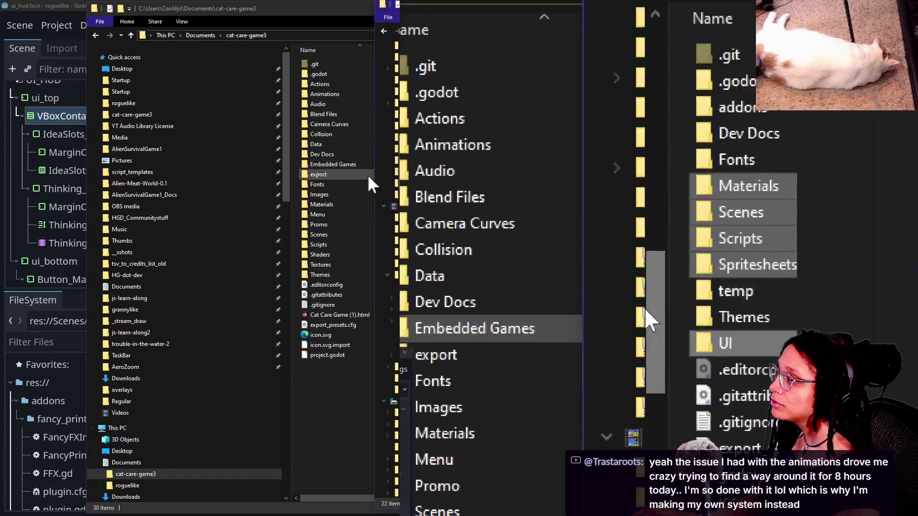
- Create a game_files folder inside cat-care-game3's Embedded Games/post_planner
{"action": "double_click", "coordinate": [339, 163]}
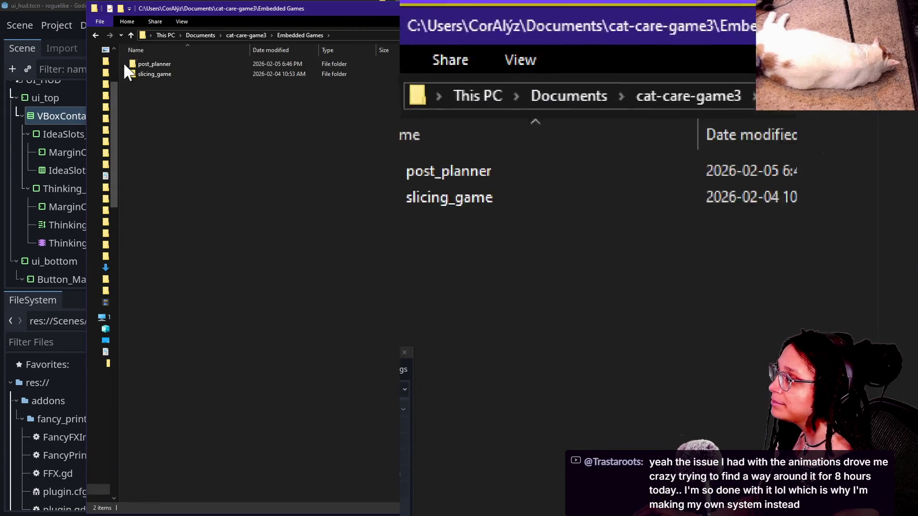
{"action": "double_click", "coordinate": [142, 64]}
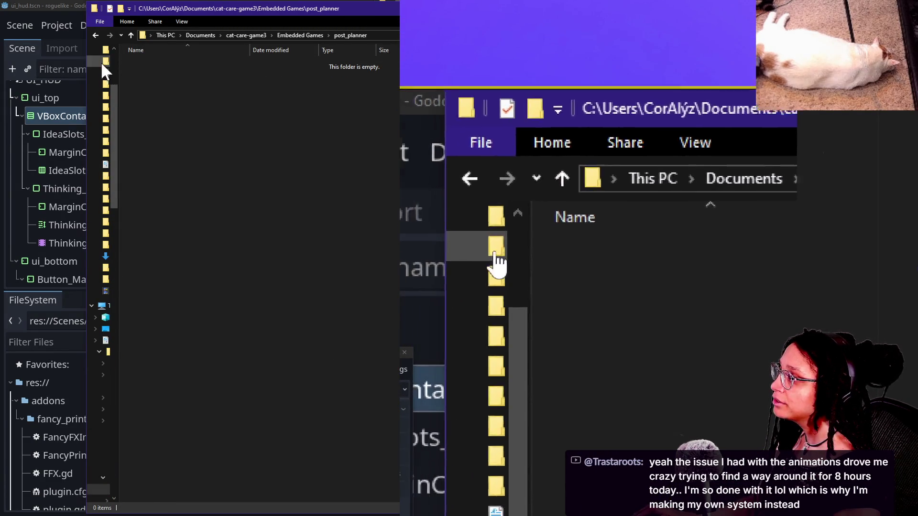
{"action": "mouse_move", "coordinate": [88, 63]}
{"action": "left_mouse_down"}
{"action": "mouse_move", "coordinate": [333, 64]}
{"action": "mouse_move", "coordinate": [286, 64]}
{"action": "left_mouse_up"}
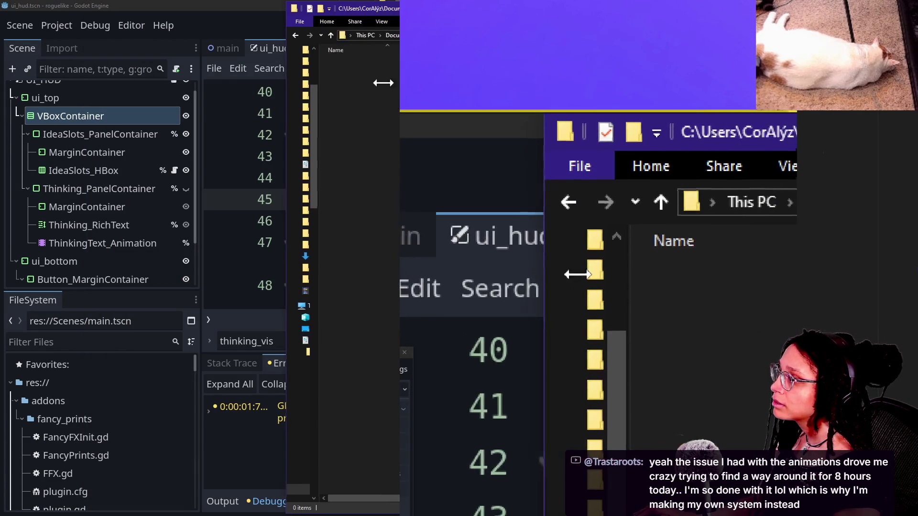
{"action": "right_click", "coordinate": [403, 96]}
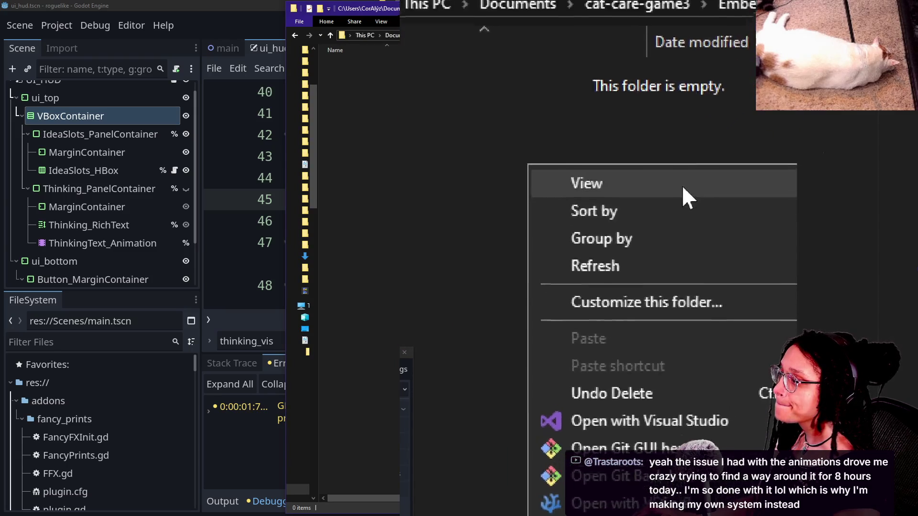
{"action": "mouse_move", "coordinate": [598, 364]}
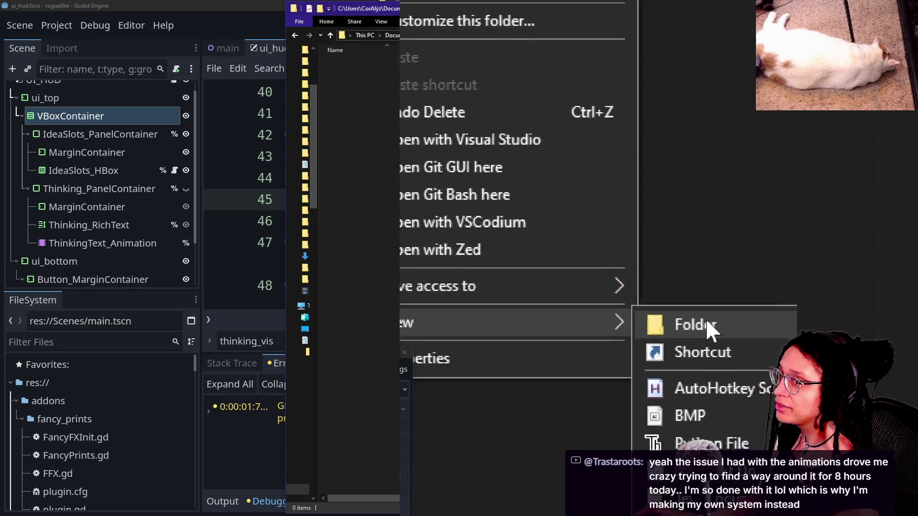
{"action": "left_click", "coordinate": [706, 328]}
{"action": "type", "text": "game_files"}
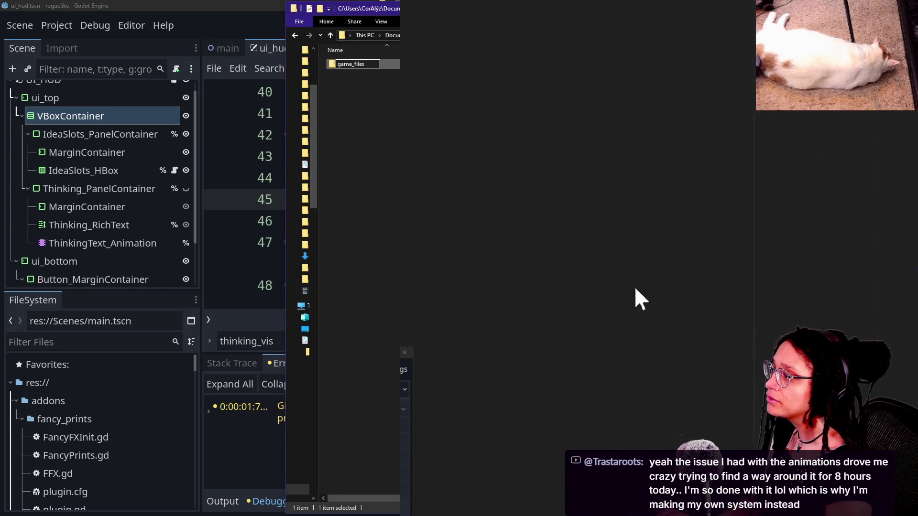
{"action": "key", "text": "Return"}
- Compare with slicing_game's folder layout, then return to post_planner
{"action": "left_click", "coordinate": [334, 34]}
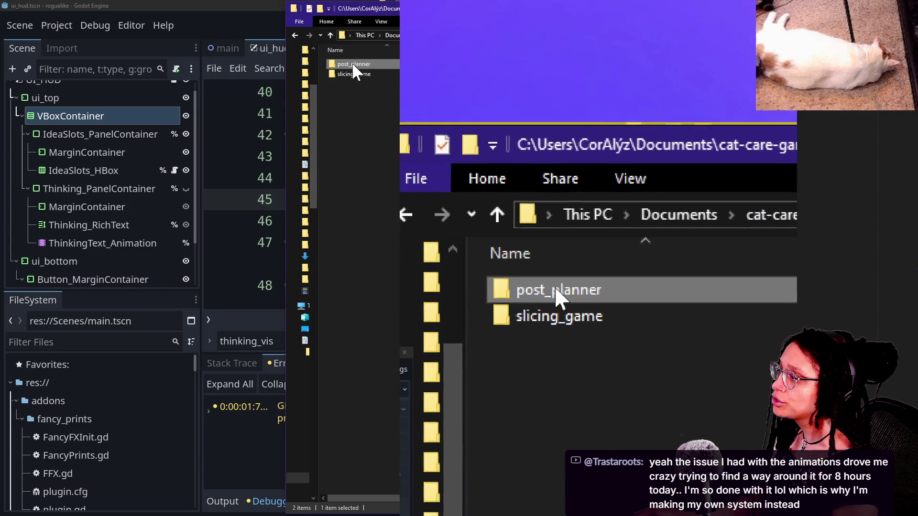
{"action": "double_click", "coordinate": [352, 71]}
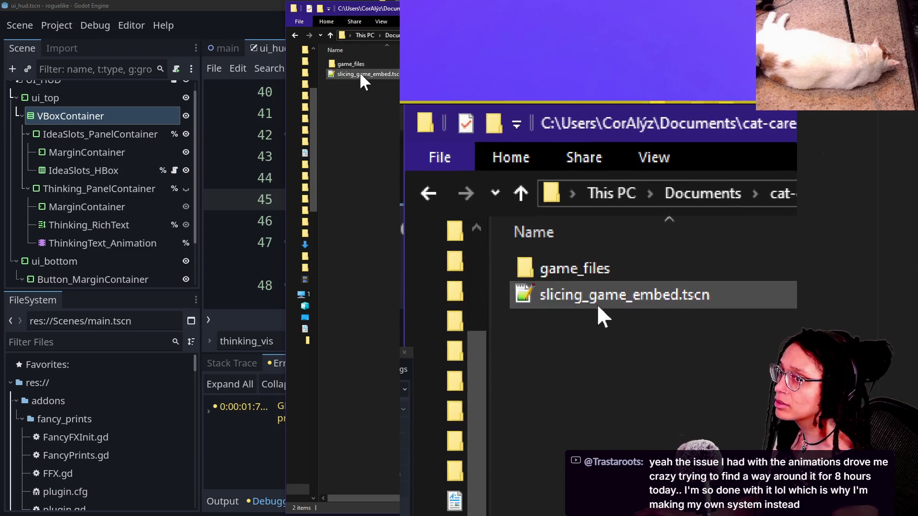
{"action": "left_click", "coordinate": [330, 36]}
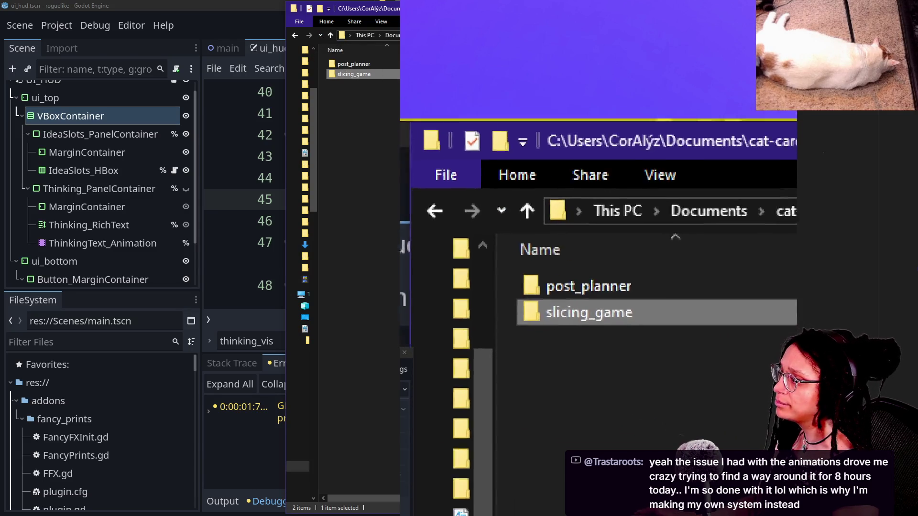
{"action": "double_click", "coordinate": [376, 67]}
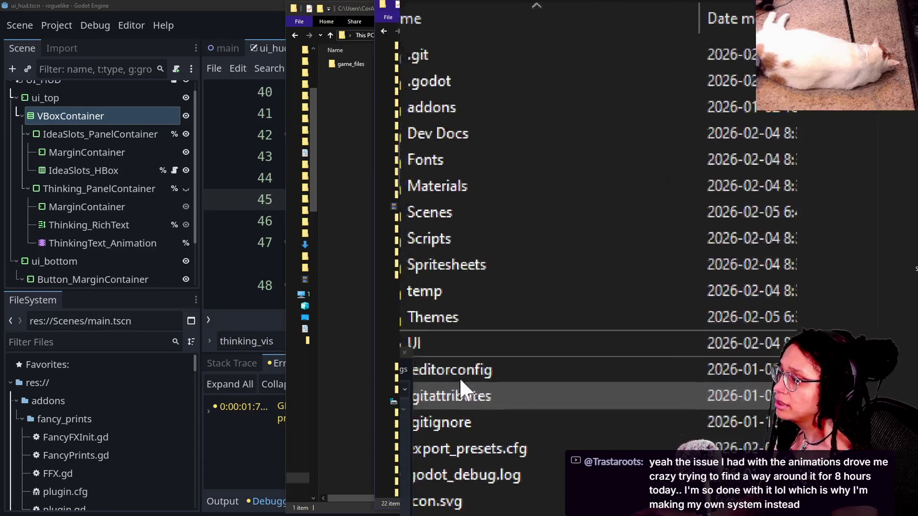
- Reselect the five roguelike asset folders and drag them into game_files
{"action": "left_click", "coordinate": [492, 316]}
{"action": "left_click", "coordinate": [564, 234], "text": "ctrl"}
{"action": "left_click", "coordinate": [563, 216], "text": "ctrl"}
{"action": "left_click", "coordinate": [572, 206], "text": "ctrl"}
{"action": "left_click", "coordinate": [579, 203], "text": "ctrl"}
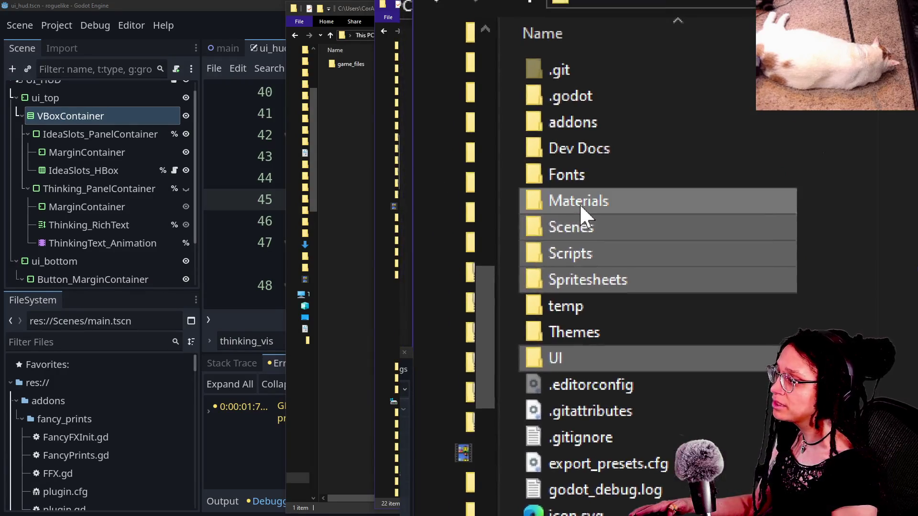
{"action": "mouse_move", "coordinate": [581, 213]}
{"action": "left_mouse_down"}
{"action": "mouse_move", "coordinate": [588, 231]}
{"action": "mouse_move", "coordinate": [308, 51]}
{"action": "mouse_move", "coordinate": [352, 71]}
{"action": "mouse_move", "coordinate": [349, 62]}
{"action": "left_mouse_up"}
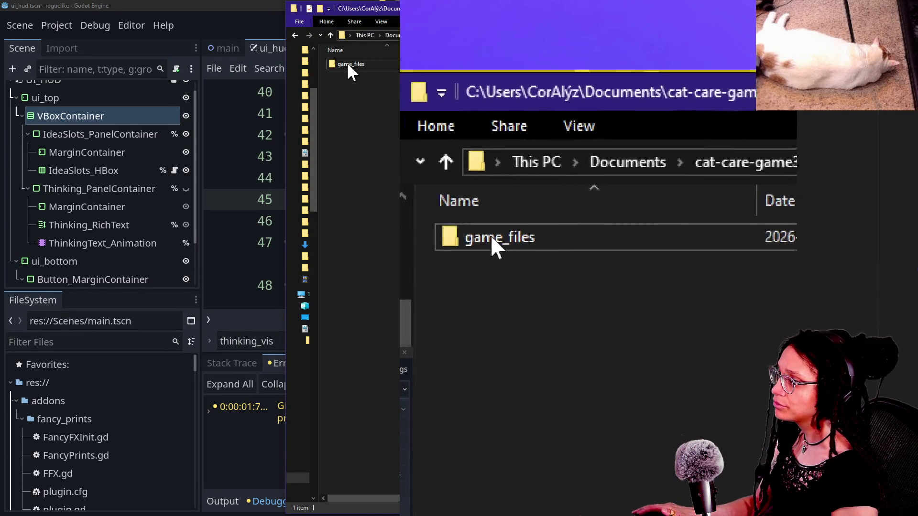
- Open game_files and undo the move so the folders return to roguelike
{"action": "double_click", "coordinate": [342, 65]}
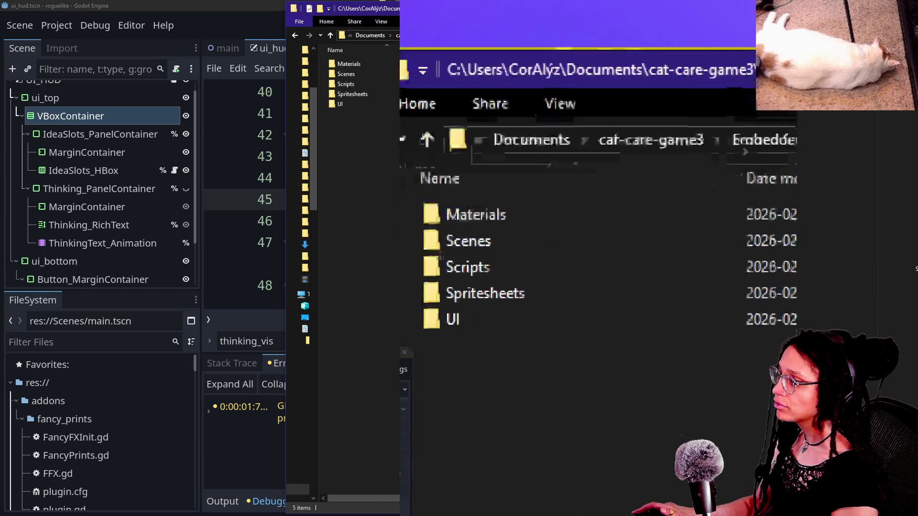
{"action": "left_click", "coordinate": [457, 422]}
{"action": "key", "text": "ctrl+v"}
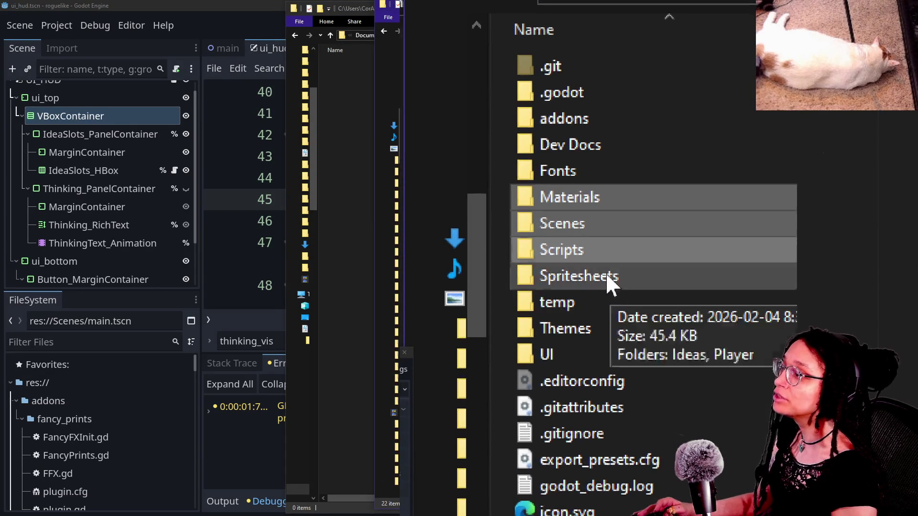
- Copy the five roguelike asset folders and paste them into game_files
{"action": "left_click", "coordinate": [588, 345], "text": "ctrl"}
{"action": "key", "text": "ctrl+c"}
{"action": "left_click", "coordinate": [467, 268]}
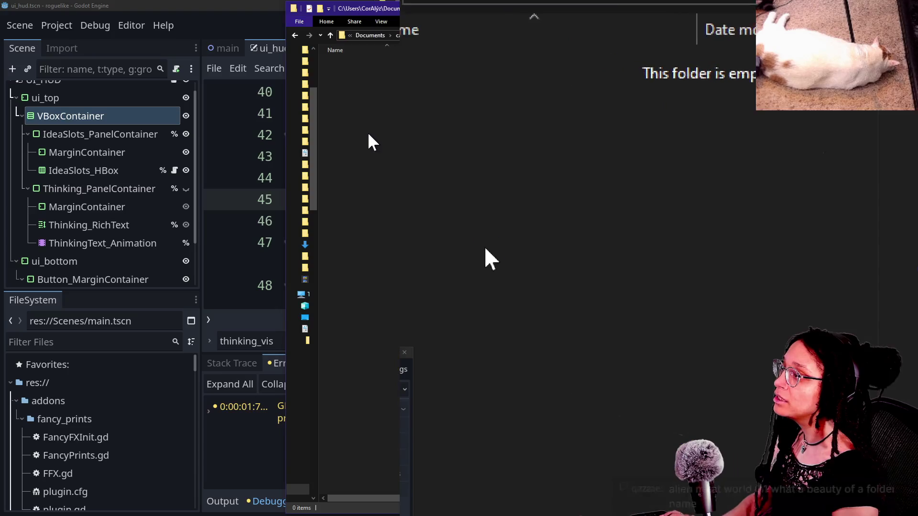
{"action": "key", "text": "ctrl+v"}
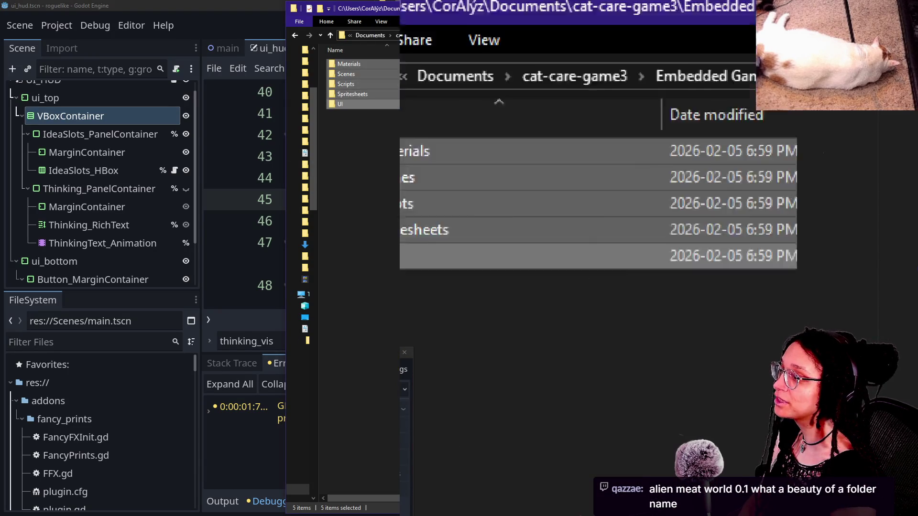
{"action": "mouse_move", "coordinate": [285, 122]}
{"action": "left_mouse_down"}
{"action": "mouse_move", "coordinate": [211, 127]}
{"action": "mouse_move", "coordinate": [337, 115]}
{"action": "left_mouse_up"}
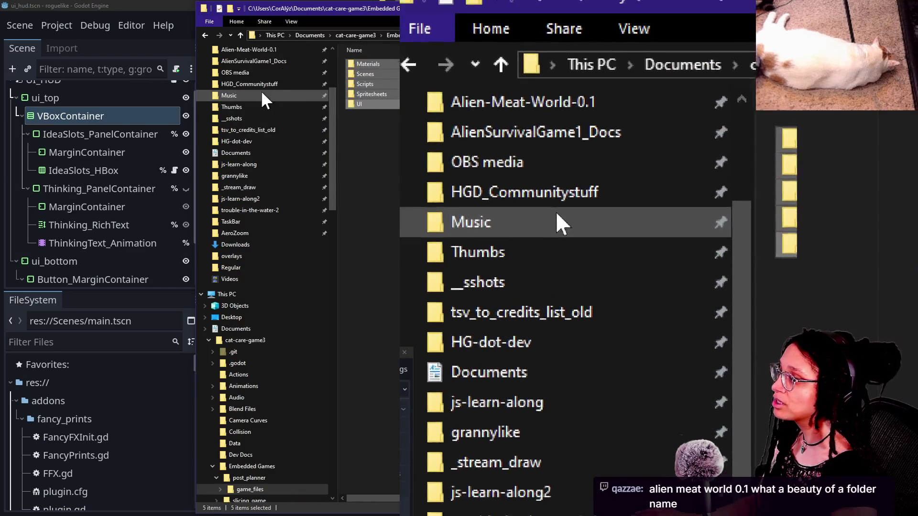
- Open roguelike's Themes folder and select all its theme files
{"action": "scroll", "coordinate": [261, 90], "scroll_direction": "up", "scroll_amount": 1}
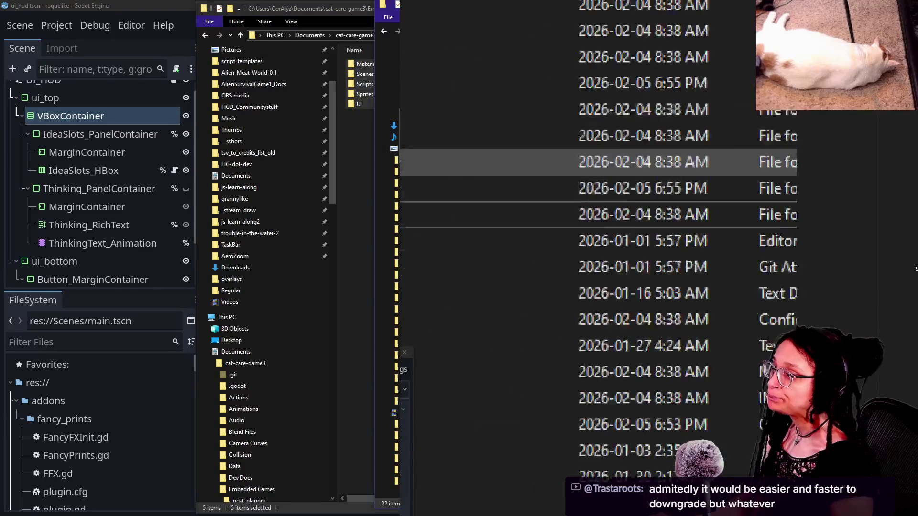
{"action": "double_click", "coordinate": [464, 239]}
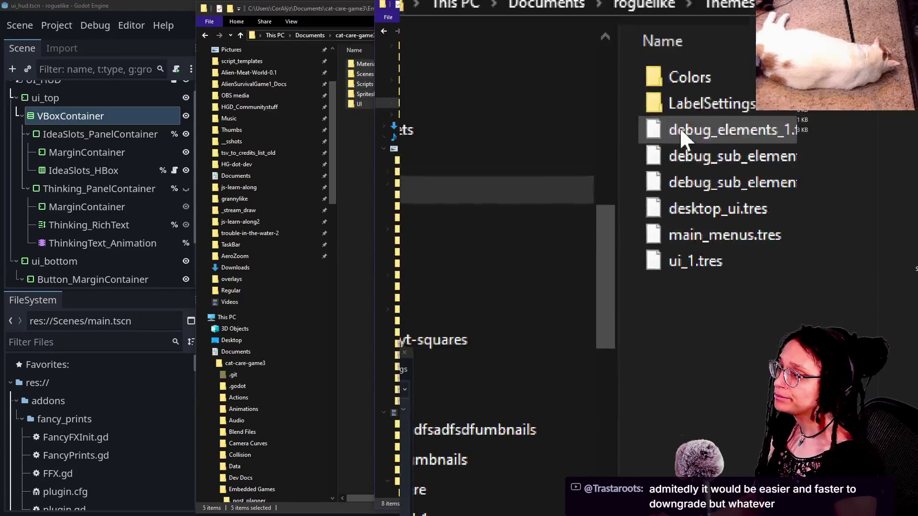
{"action": "mouse_move", "coordinate": [649, 362]}
{"action": "left_mouse_down"}
{"action": "mouse_move", "coordinate": [575, 139]}
{"action": "mouse_move", "coordinate": [625, 358]}
{"action": "mouse_move", "coordinate": [599, 106]}
{"action": "mouse_move", "coordinate": [603, 120]}
{"action": "left_mouse_up"}
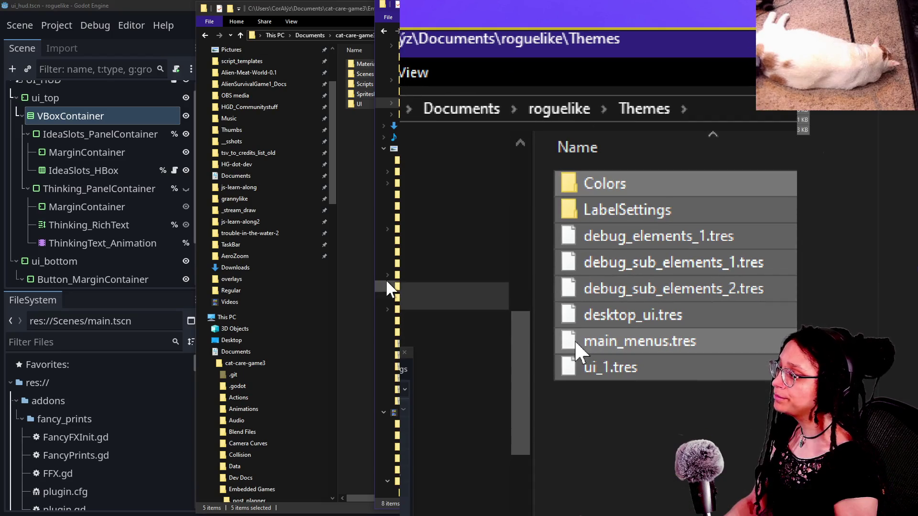
- Paste the theme files into cat-care-game3's Themes folder, resolving the conflict prompt
{"action": "left_click", "coordinate": [241, 36]}
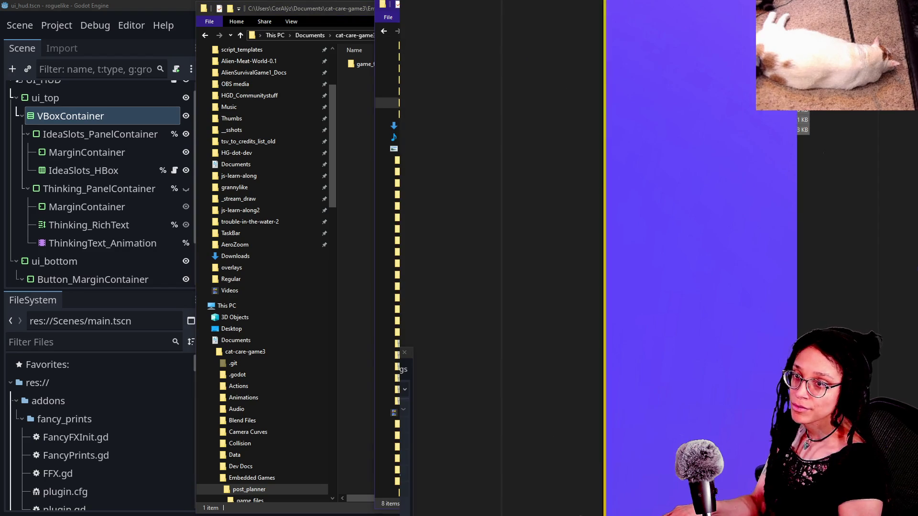
{"action": "left_click", "coordinate": [240, 36]}
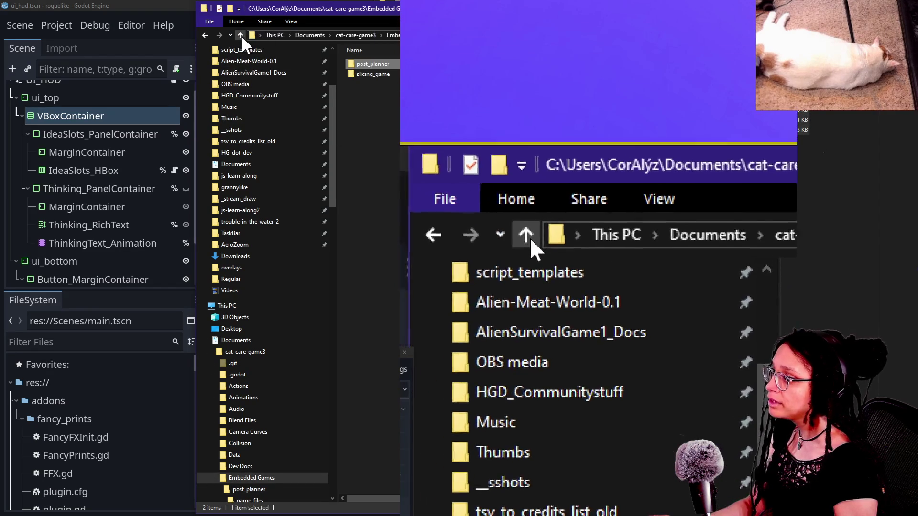
{"action": "left_click", "coordinate": [241, 35]}
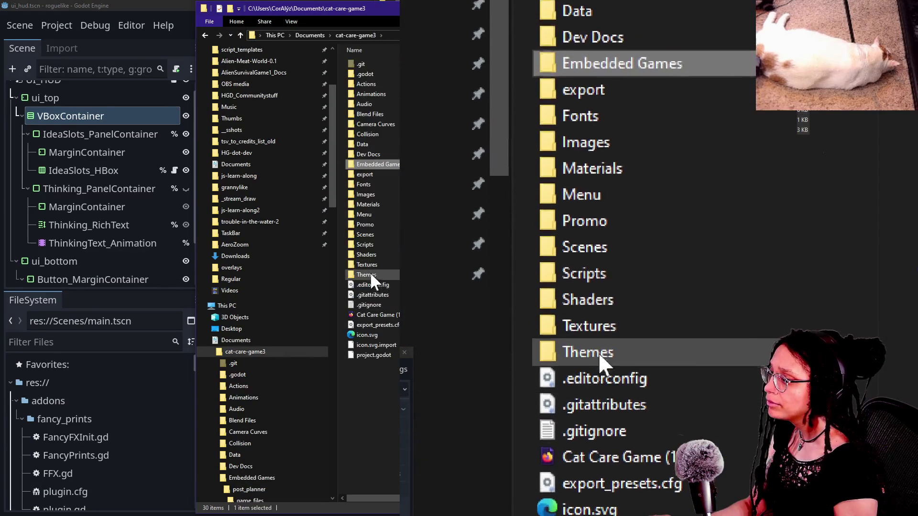
{"action": "double_click", "coordinate": [371, 279]}
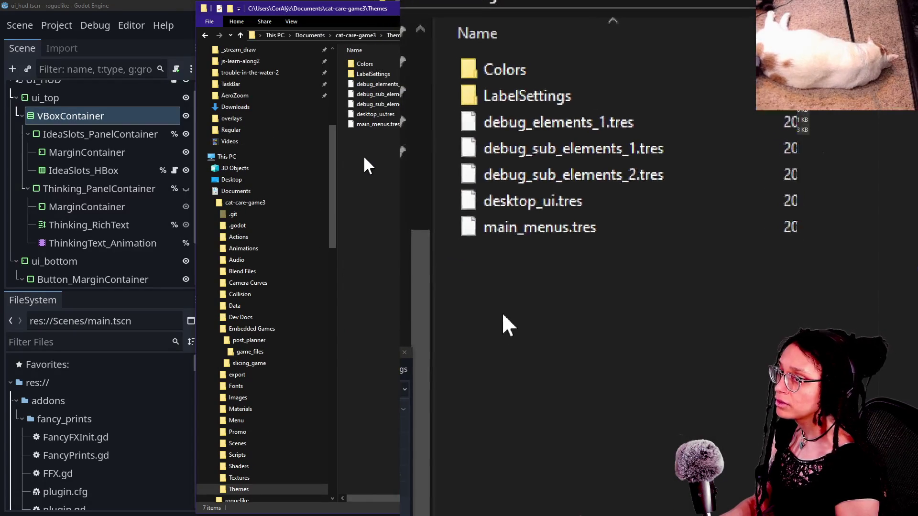
{"action": "key", "text": "ctrl+v"}
{"action": "left_click", "coordinate": [375, 186]}
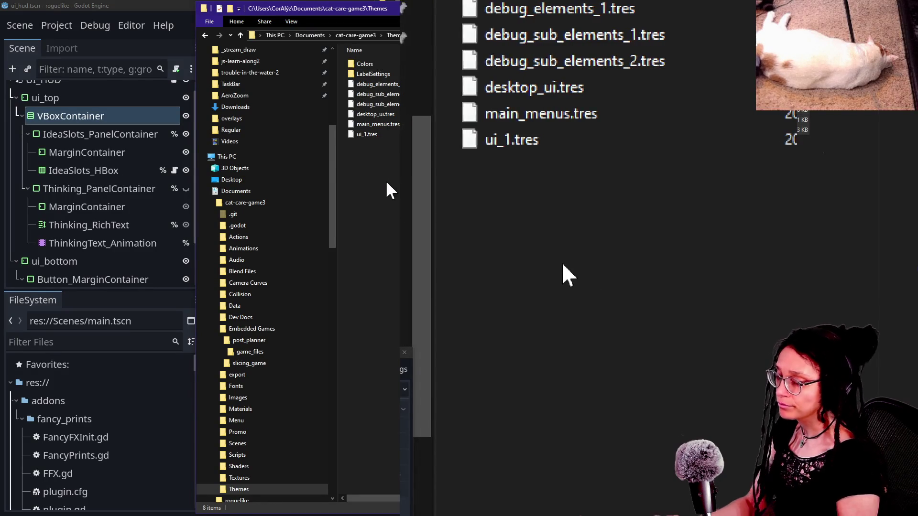
- Open the cat-care-game project, then switch over to the stream chat
{"action": "key", "text": "super+Escape"}
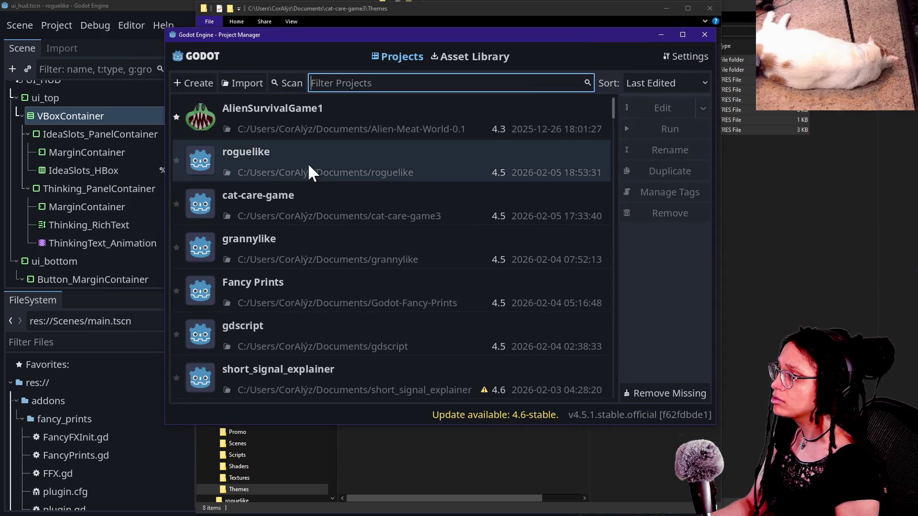
{"action": "double_click", "coordinate": [313, 198]}
{"action": "left_click", "coordinate": [110, 7]}
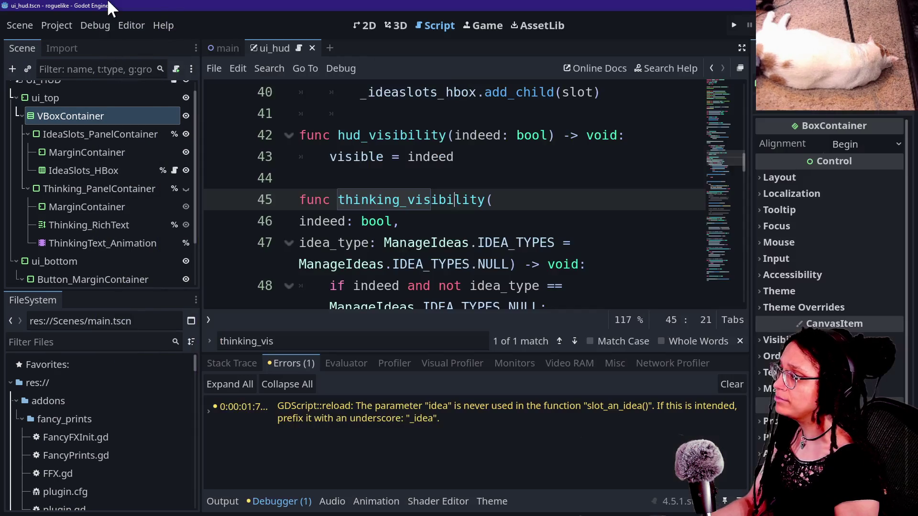
{"action": "key", "text": "alt+Tab"}
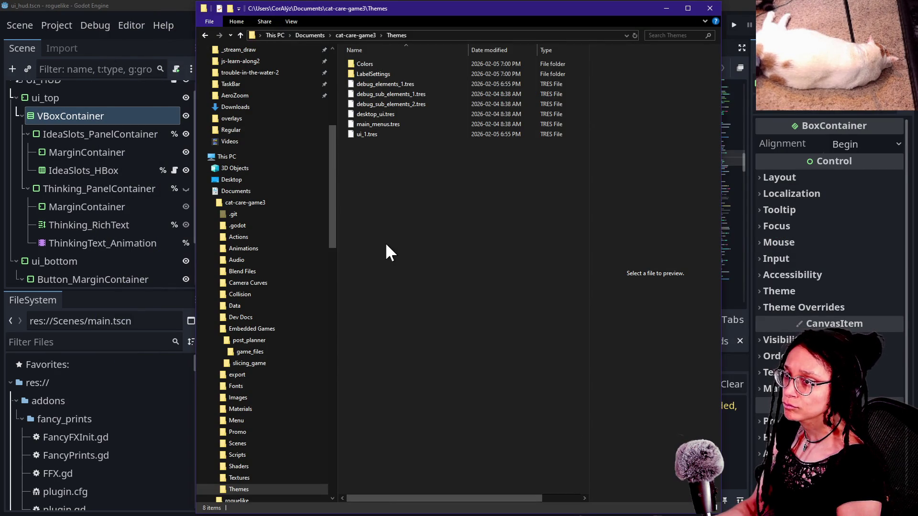
{"action": "key", "text": "alt+Tab"}
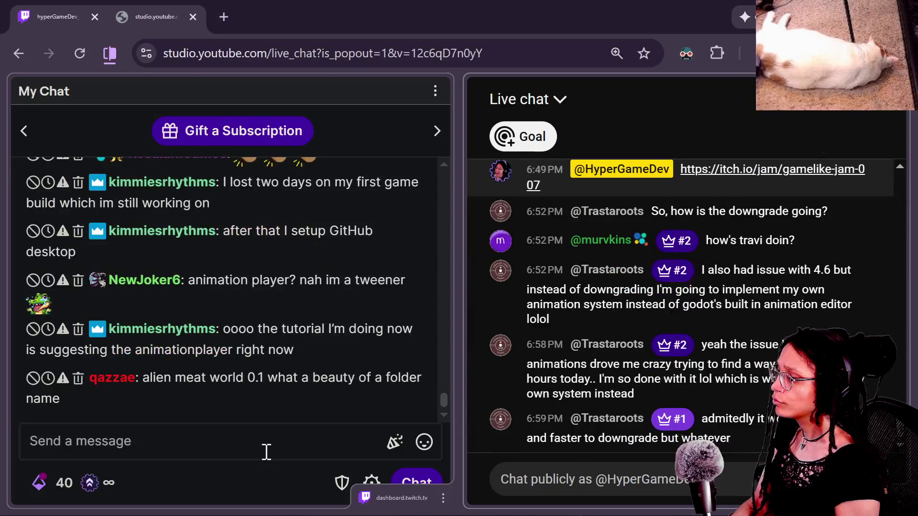
- Read the new YouTube Studio live chat messages, then return to Godot's ui_hud script
{"action": "mouse_move", "coordinate": [426, 352]}
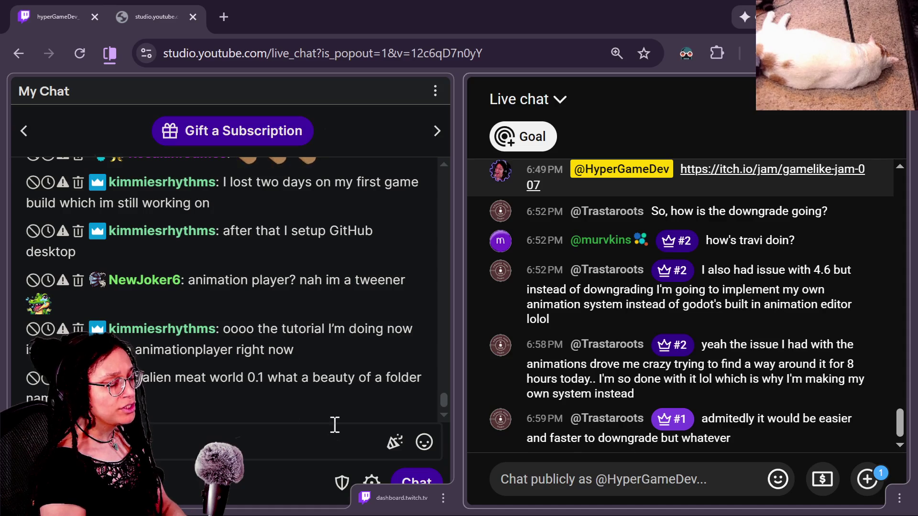
{"action": "mouse_move", "coordinate": [365, 410]}
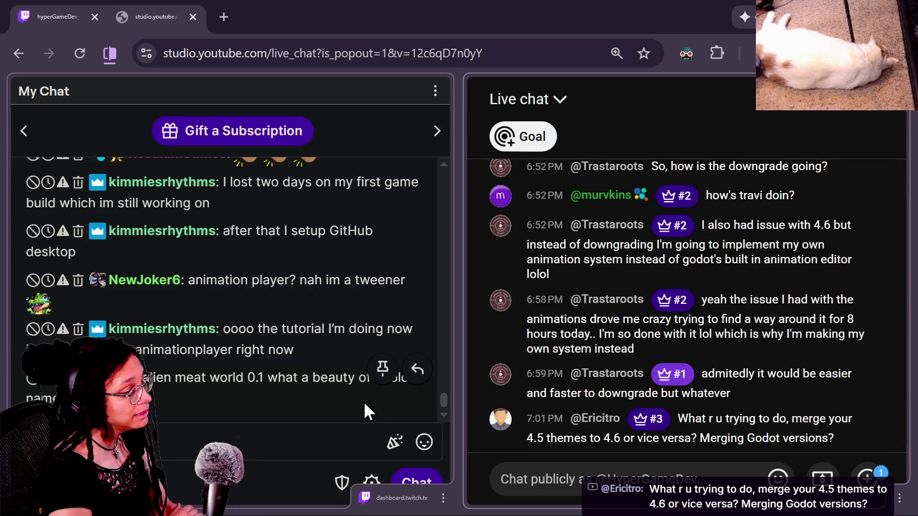
{"action": "key", "text": "alt+Tab"}
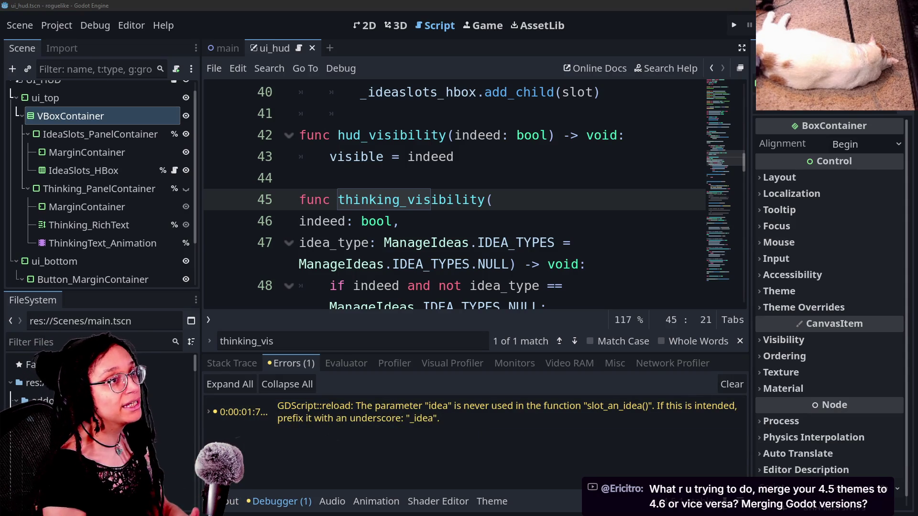
- Place the caret on the idea_type parameter line in the ui_hud script
{"action": "left_click", "coordinate": [440, 271]}
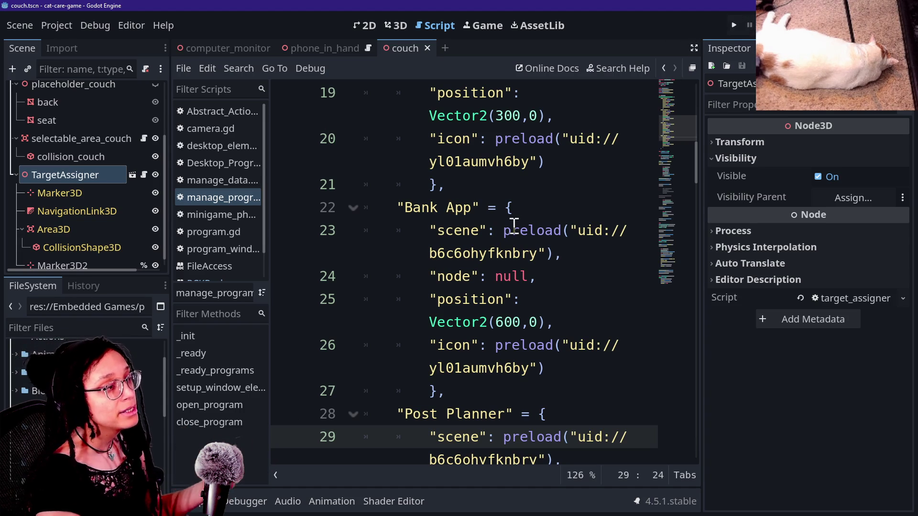
- Check the preload documentation popup, dismiss it, and run the cat-care-game project
{"action": "mouse_move", "coordinate": [513, 225]}
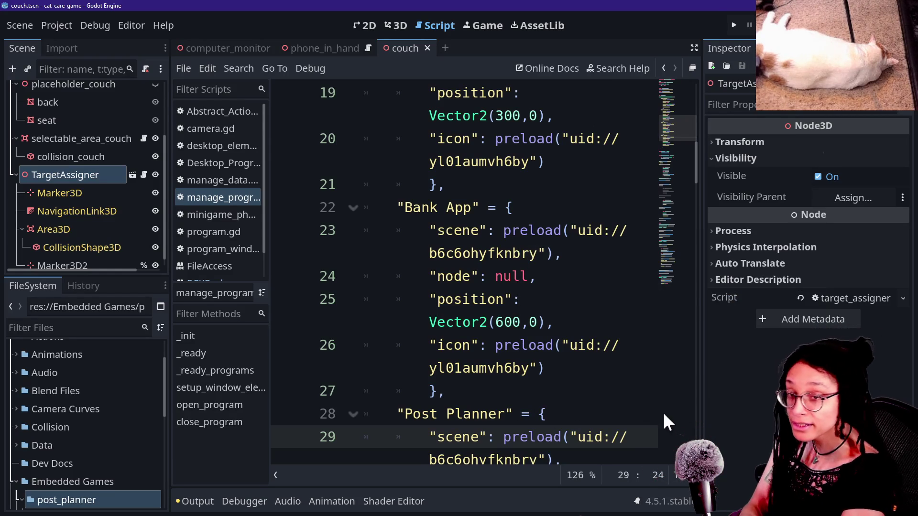
{"action": "left_click", "coordinate": [752, 390]}
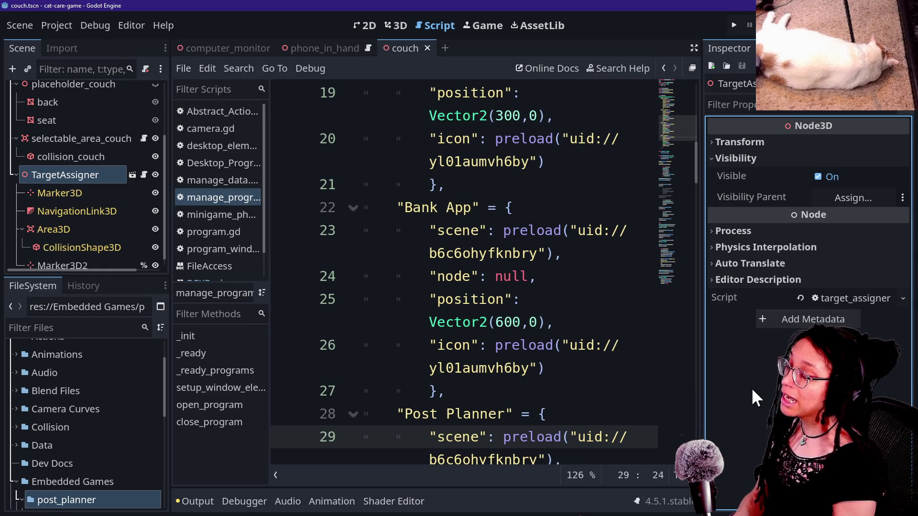
{"action": "left_click", "coordinate": [731, 25]}
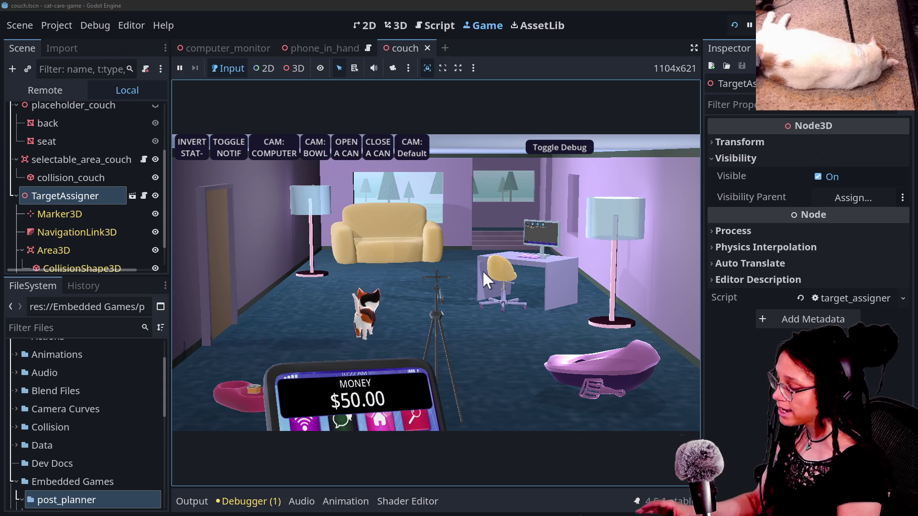
- Toggle the test notification on and off, then view the debug panel's Animation and Stats tabs
{"action": "left_click", "coordinate": [235, 149]}
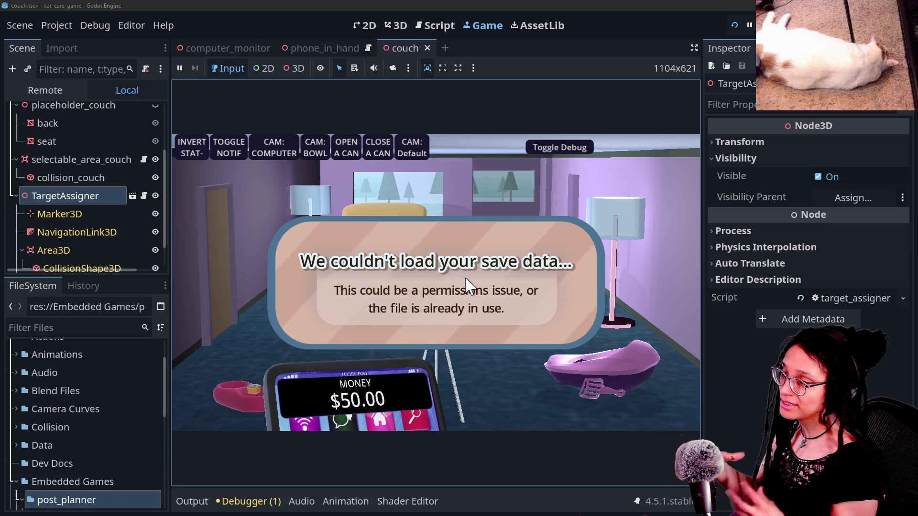
{"action": "left_click", "coordinate": [233, 148]}
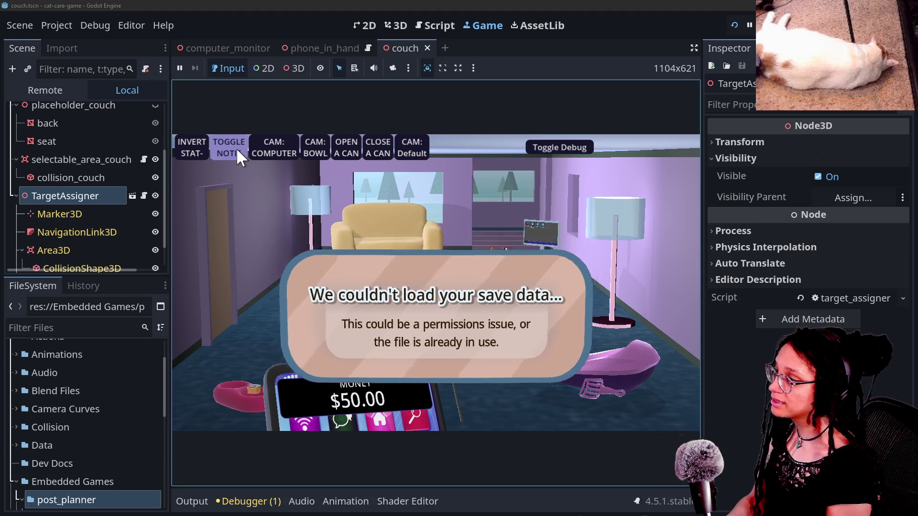
{"action": "double_click", "coordinate": [545, 142]}
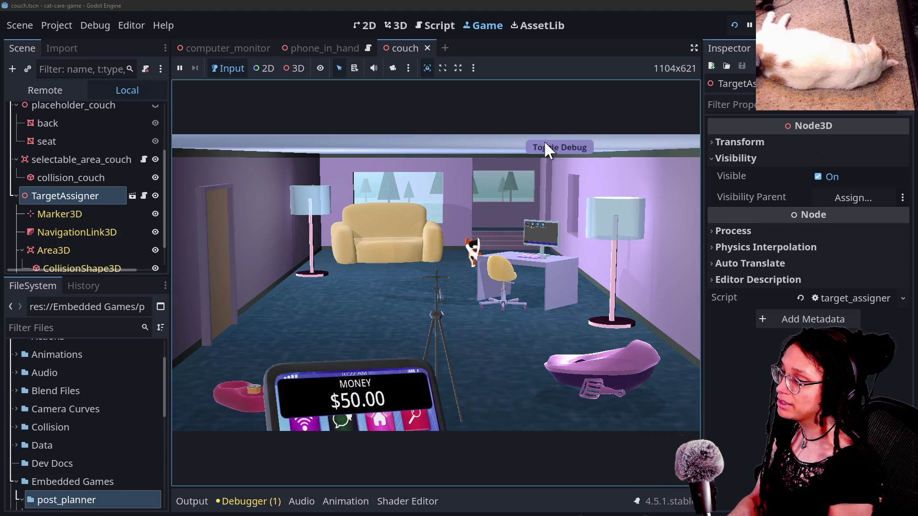
{"action": "left_click", "coordinate": [546, 144]}
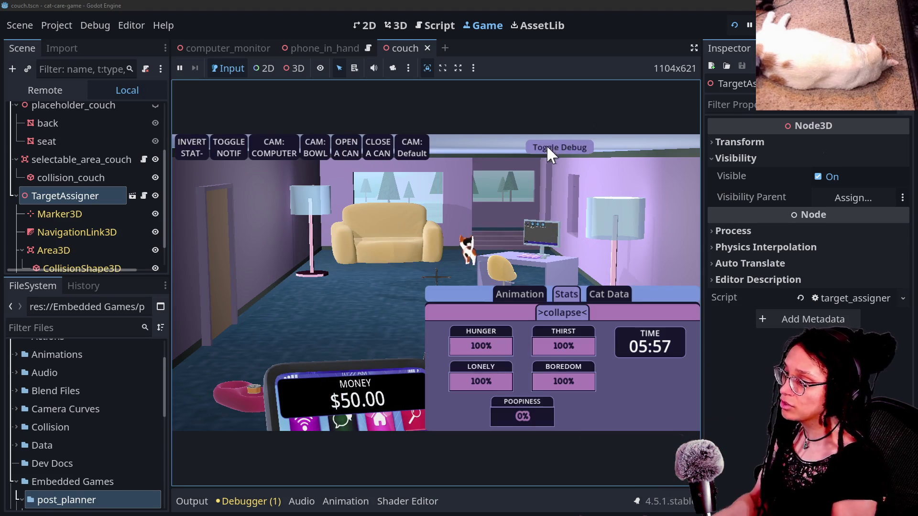
{"action": "left_click", "coordinate": [518, 293]}
{"action": "left_click", "coordinate": [561, 348]}
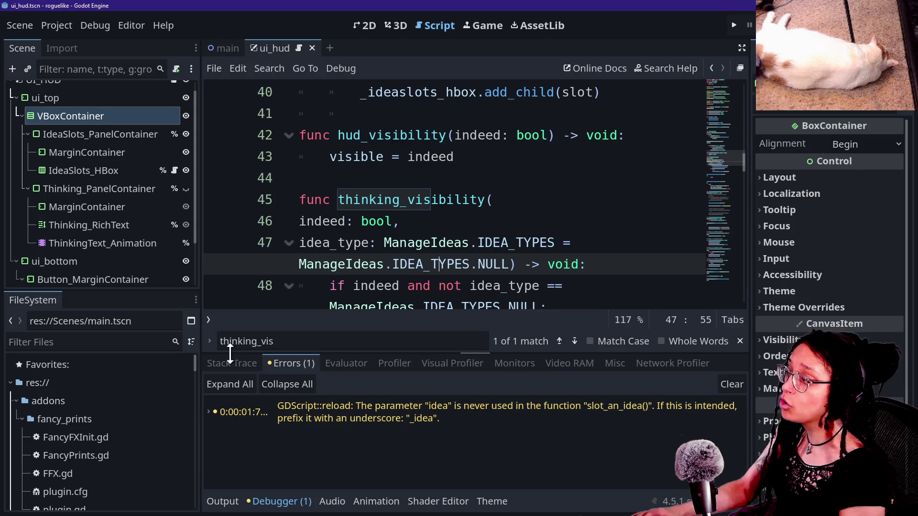
- Run roguelike's Post Planner, start planning on Mewsky, and move the brain up and right toward the can
{"action": "left_click", "coordinate": [249, 341]}
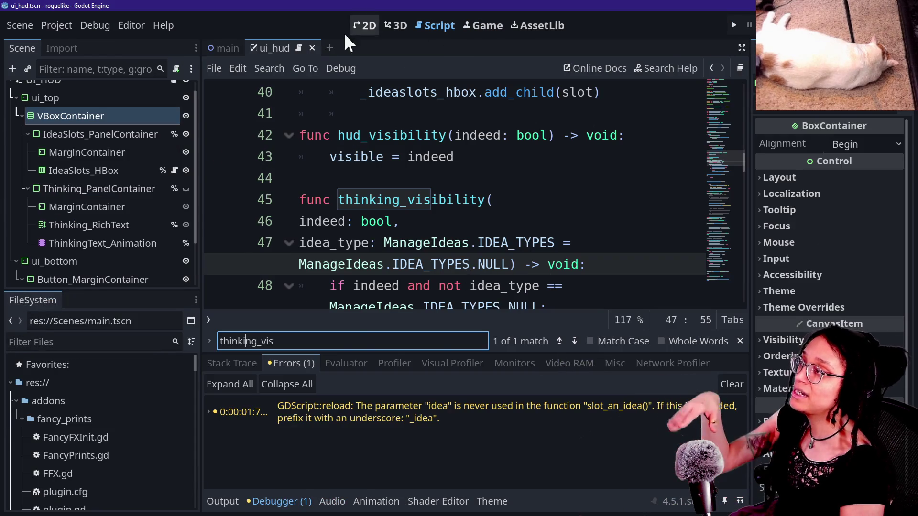
{"action": "left_click", "coordinate": [733, 25]}
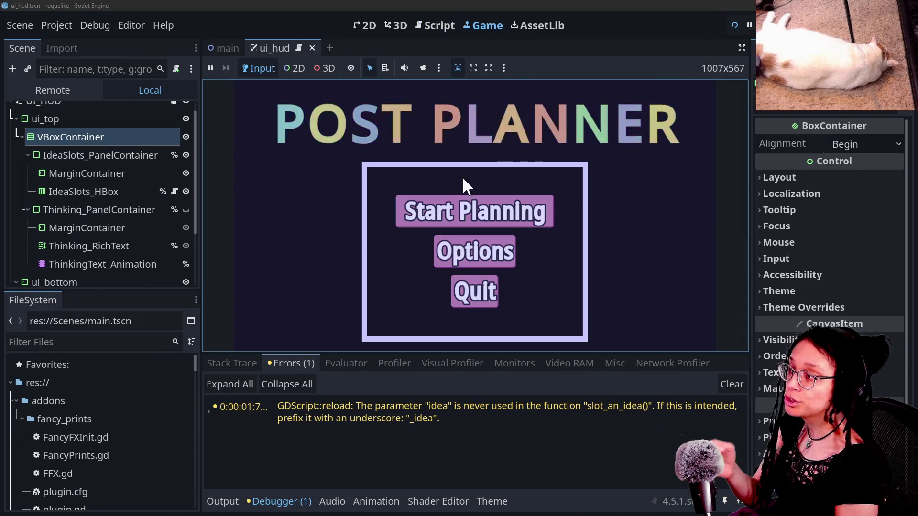
{"action": "left_click", "coordinate": [452, 211]}
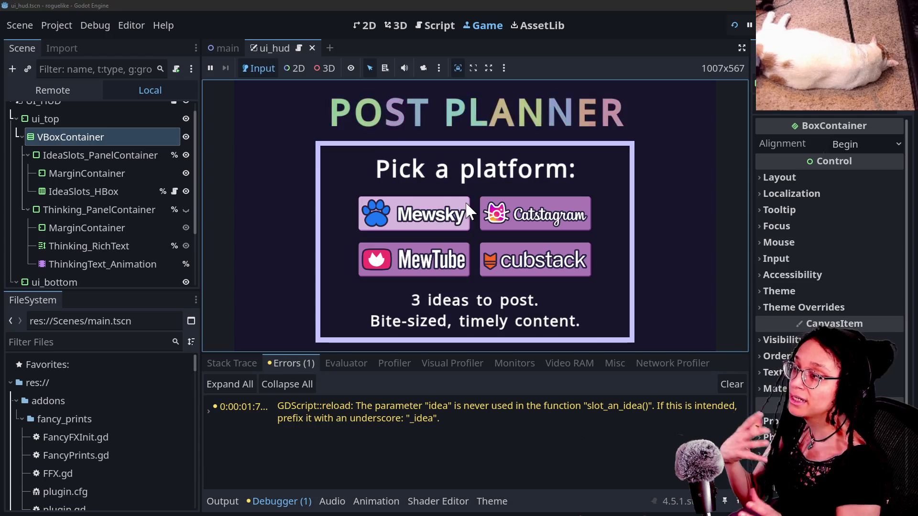
{"action": "left_click", "coordinate": [452, 211]}
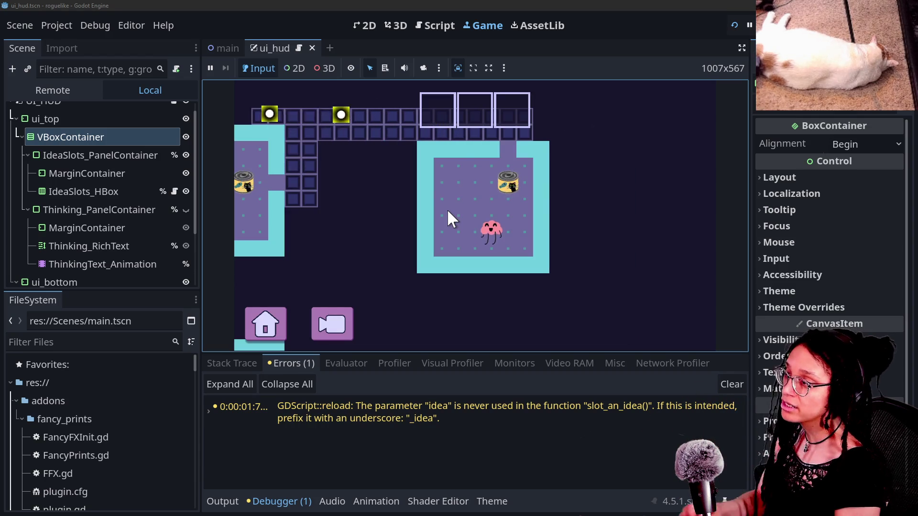
{"action": "key", "text": "Up"}
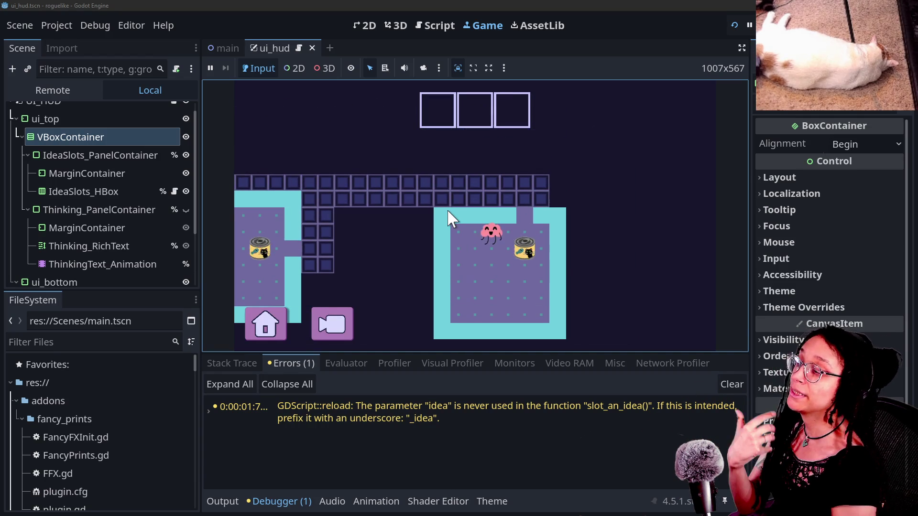
{"action": "key", "text": "Right"}
{"action": "key", "text": "Right"}
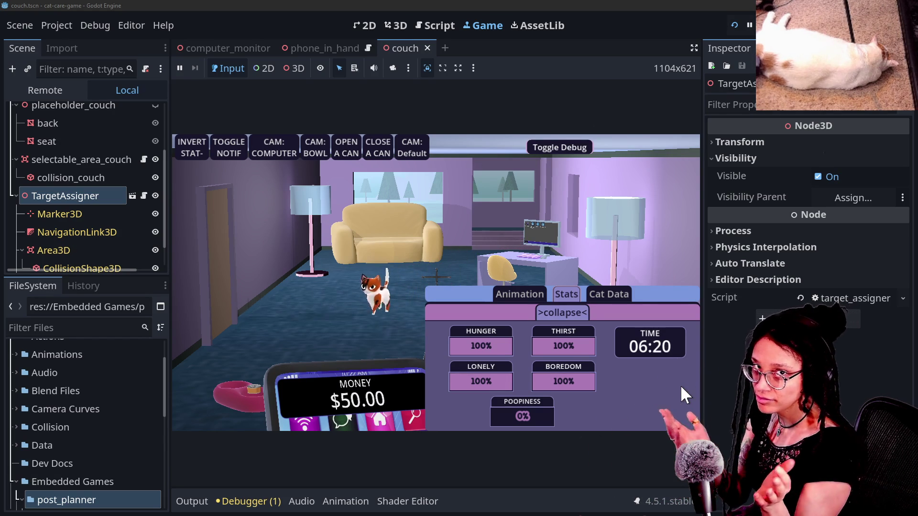
- Stop the running game and open slicing_game_embed.tscn from Embedded Games > slicing_game
{"action": "key", "text": "F8"}
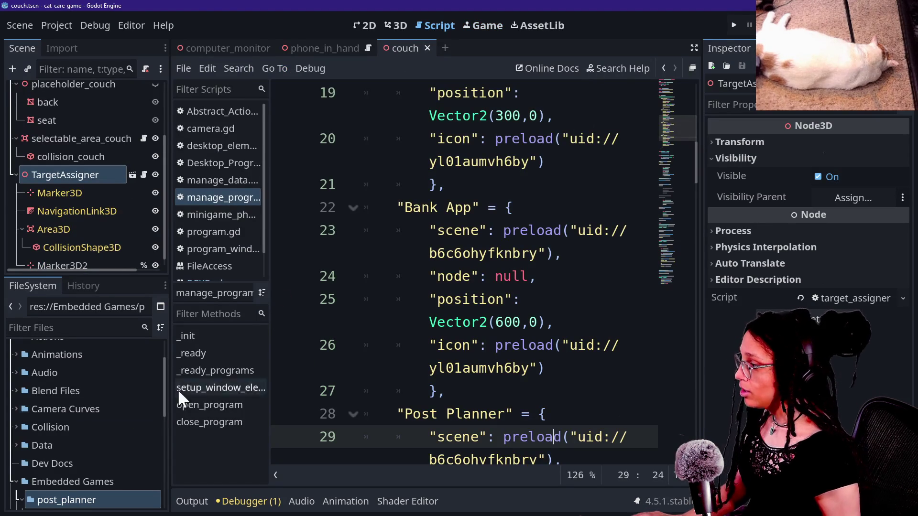
{"action": "left_click", "coordinate": [82, 492]}
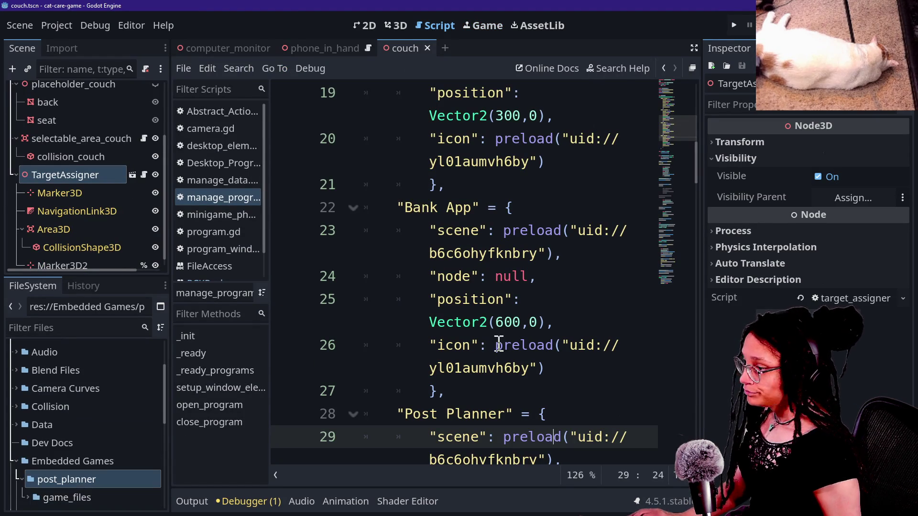
{"action": "left_click", "coordinate": [462, 345]}
{"action": "scroll", "coordinate": [462, 345], "scroll_direction": "down", "scroll_amount": 1}
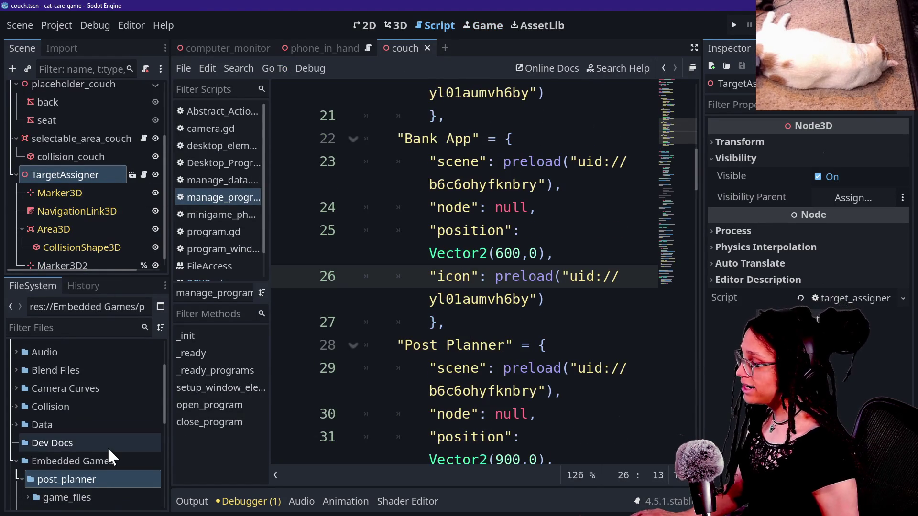
{"action": "scroll", "coordinate": [102, 443], "scroll_direction": "down", "scroll_amount": 5}
{"action": "left_click", "coordinate": [16, 409]}
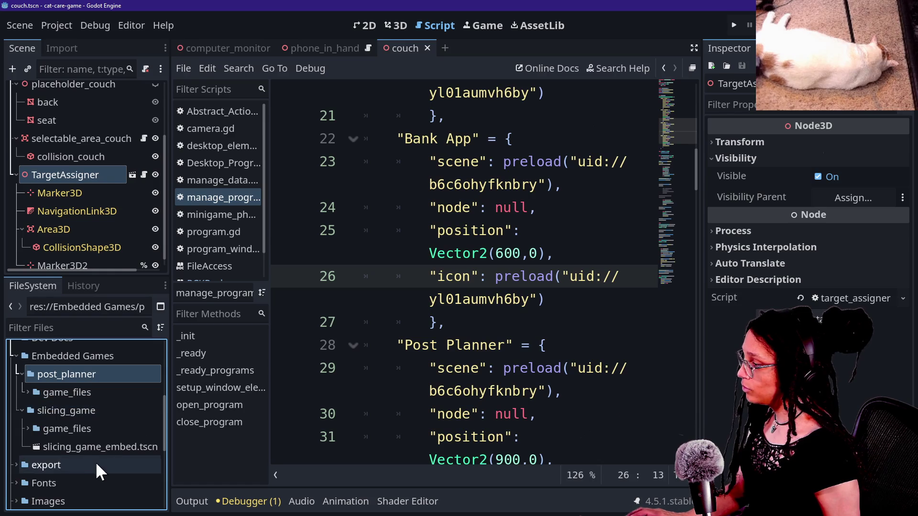
{"action": "left_click", "coordinate": [84, 444]}
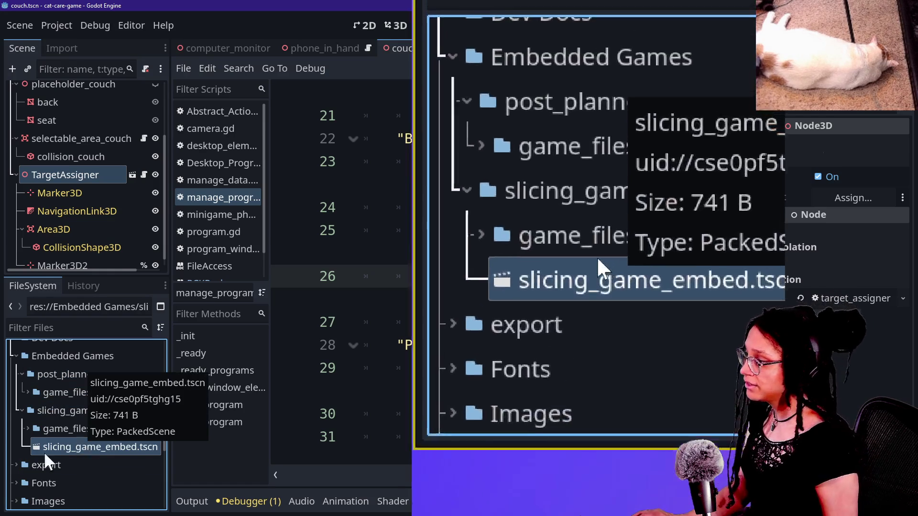
{"action": "double_click", "coordinate": [83, 447]}
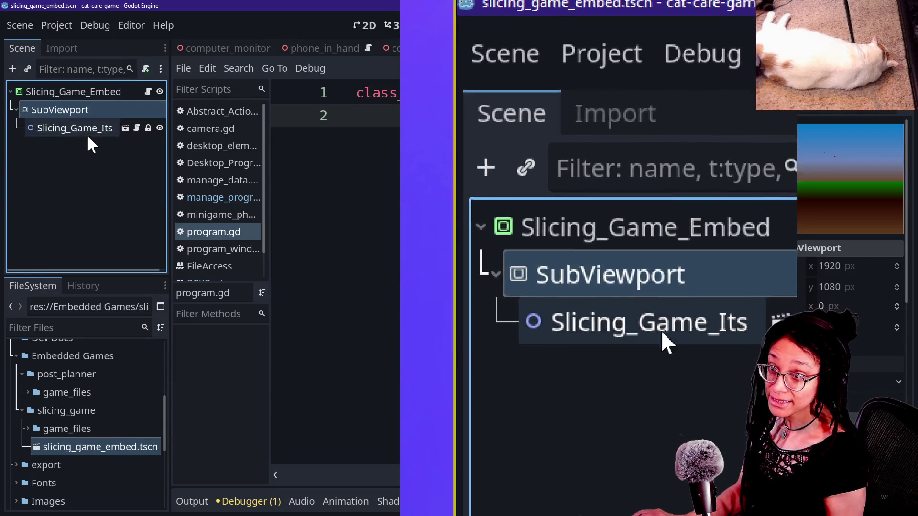
- Check the embed scene on the 2D canvas, then duplicate slicing_game_embed.tscn as post_planner_embed.tscn
{"action": "left_click", "coordinate": [91, 127]}
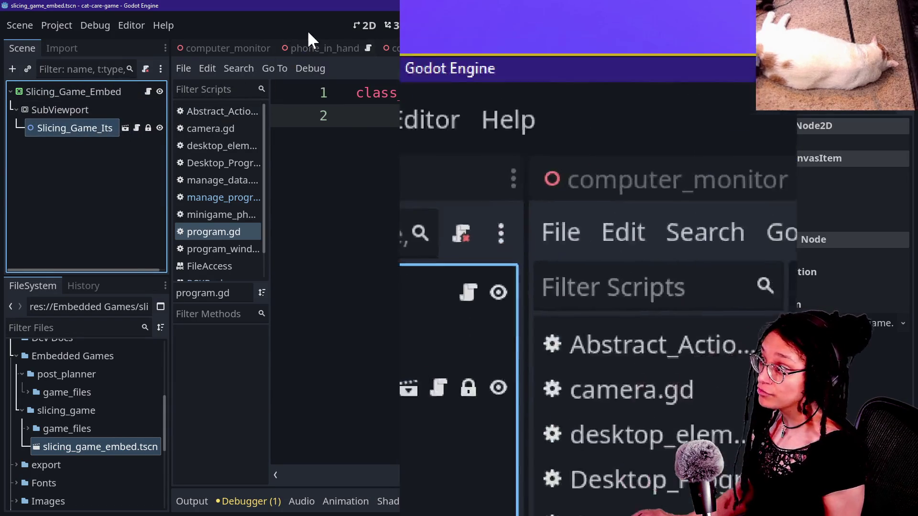
{"action": "left_click", "coordinate": [366, 26]}
{"action": "scroll", "coordinate": [725, 403], "scroll_direction": "down", "scroll_amount": 5}
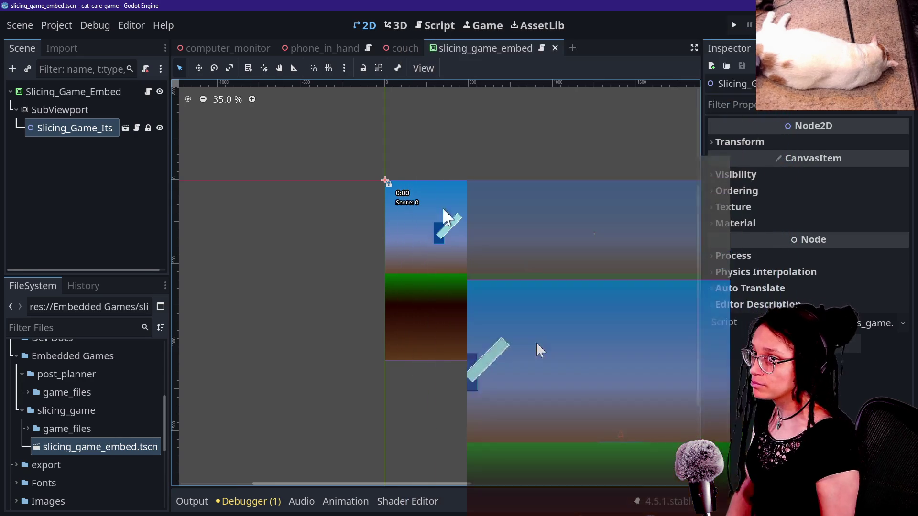
{"action": "left_click", "coordinate": [69, 91]}
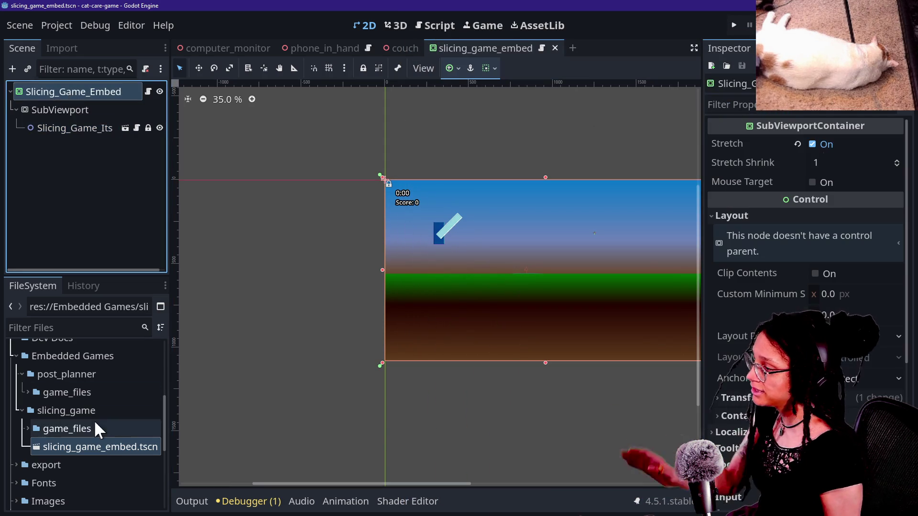
{"action": "left_click", "coordinate": [91, 441]}
{"action": "key", "text": "ctrl+d"}
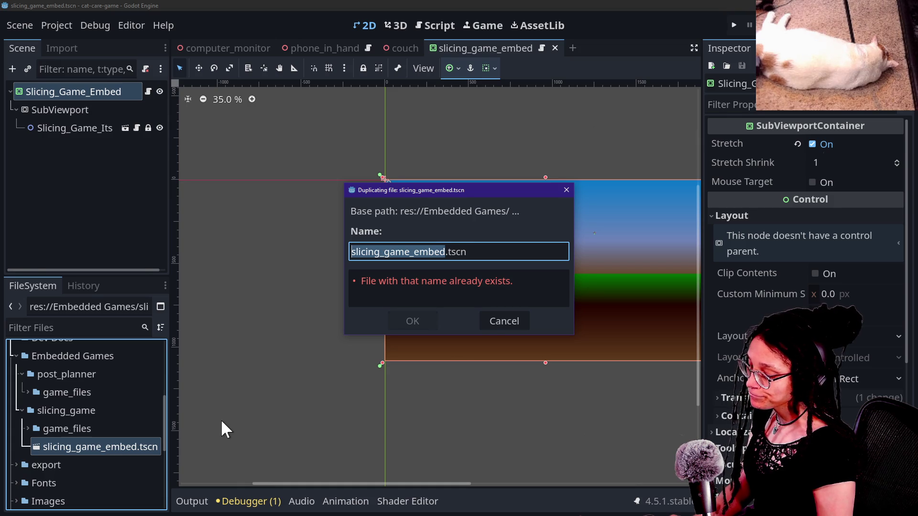
{"action": "type", "text": "post_planner_"}
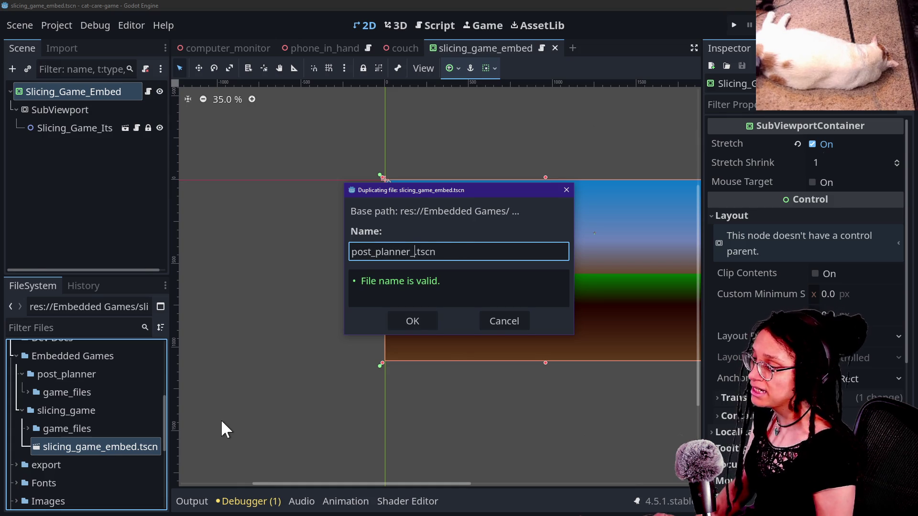
{"action": "type", "text": "ed"}
{"action": "key", "text": "Return"}
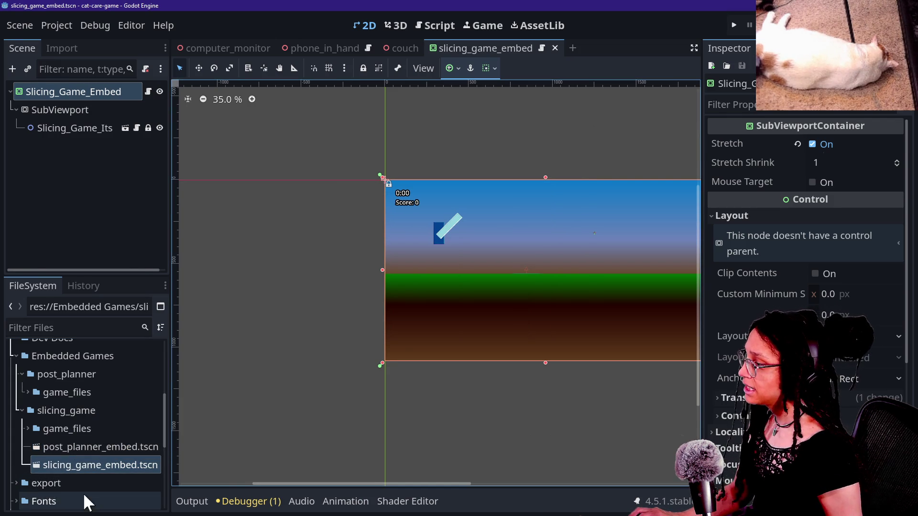
- Move post_planner_embed.tscn into the post_planner folder and open it
{"action": "mouse_move", "coordinate": [78, 474]}
{"action": "left_mouse_down"}
{"action": "mouse_move", "coordinate": [123, 279]}
{"action": "mouse_move", "coordinate": [96, 405]}
{"action": "mouse_move", "coordinate": [78, 375]}
{"action": "mouse_move", "coordinate": [83, 512]}
{"action": "mouse_move", "coordinate": [90, 352]}
{"action": "mouse_move", "coordinate": [94, 373]}
{"action": "left_mouse_up"}
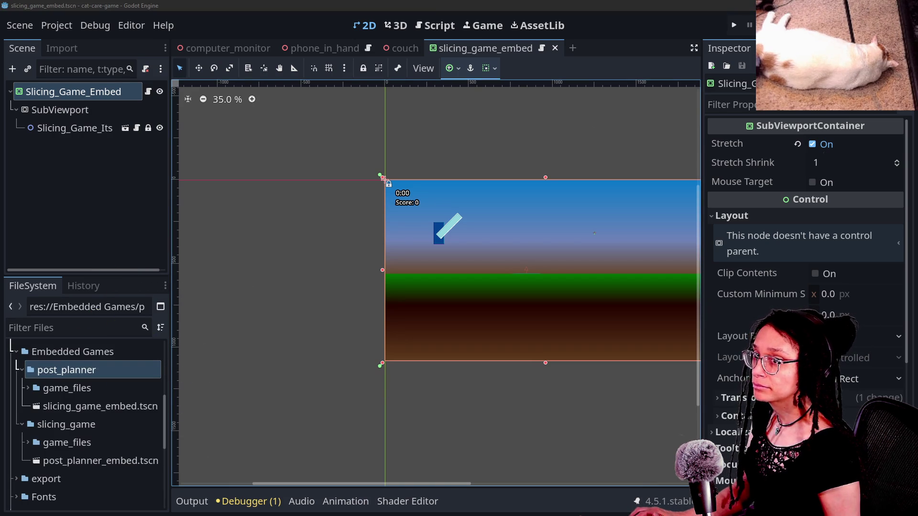
{"action": "right_click", "coordinate": [38, 402]}
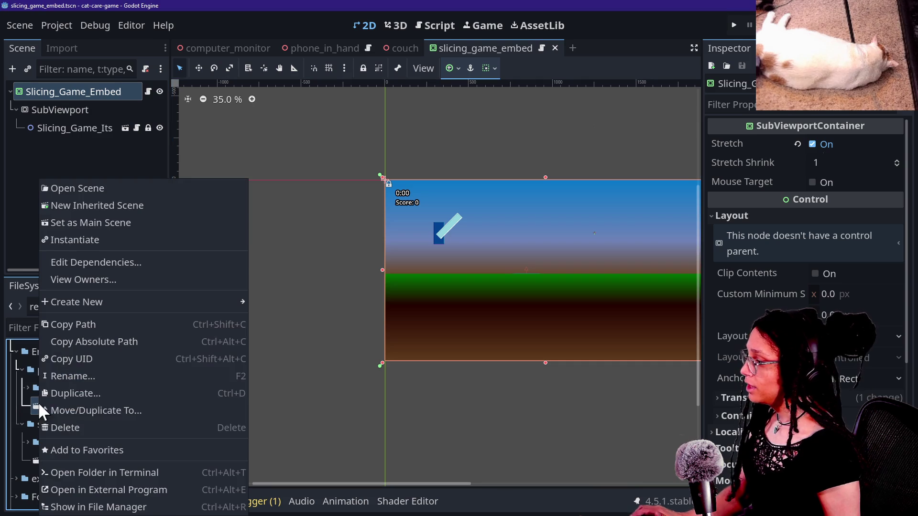
{"action": "left_click", "coordinate": [118, 377]}
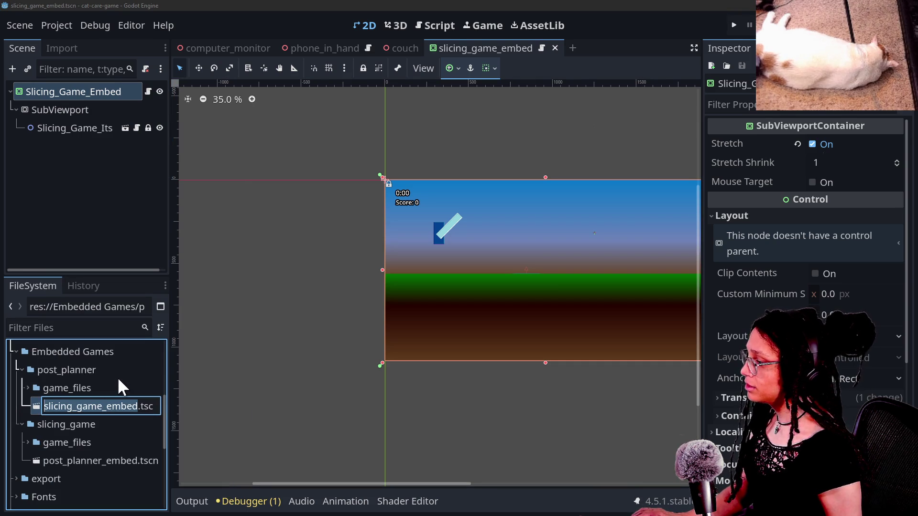
{"action": "key", "text": "Return"}
{"action": "mouse_move", "coordinate": [102, 459]}
{"action": "left_mouse_down"}
{"action": "mouse_move", "coordinate": [101, 372]}
{"action": "mouse_move", "coordinate": [95, 465]}
{"action": "left_mouse_up"}
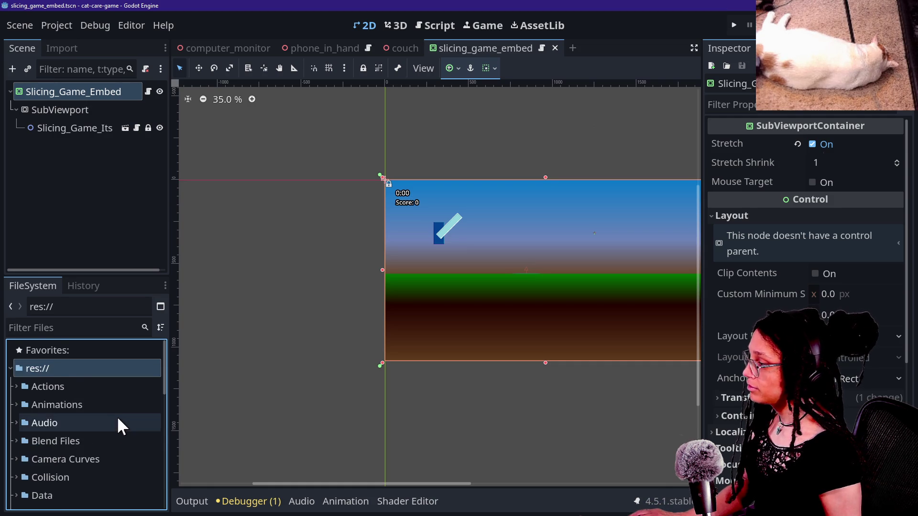
{"action": "mouse_move", "coordinate": [111, 497]}
{"action": "left_mouse_down"}
{"action": "mouse_move", "coordinate": [107, 334]}
{"action": "mouse_move", "coordinate": [104, 448]}
{"action": "mouse_move", "coordinate": [101, 434]}
{"action": "left_mouse_up"}
{"action": "double_click", "coordinate": [105, 415]}
- Delete the Slicing_Game_Itself node from the post_planner_embed scene
{"action": "left_click", "coordinate": [87, 130]}
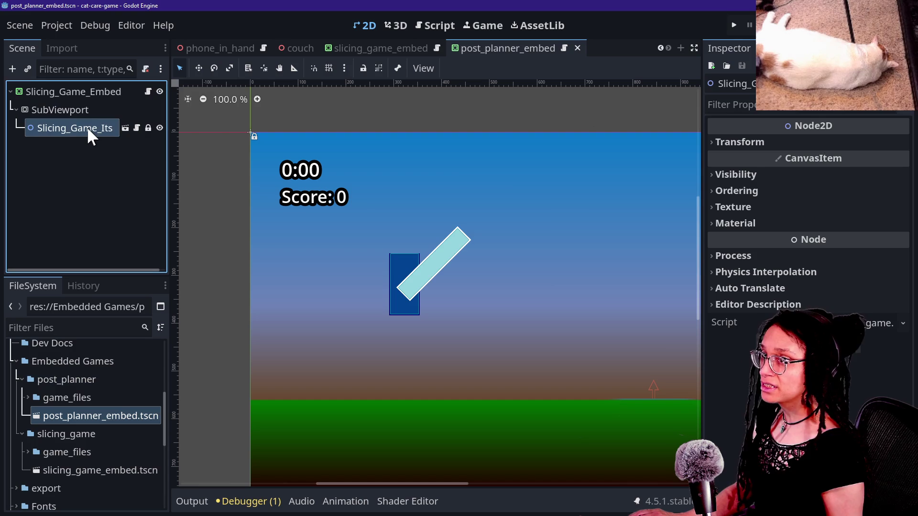
{"action": "key", "text": "Delete"}
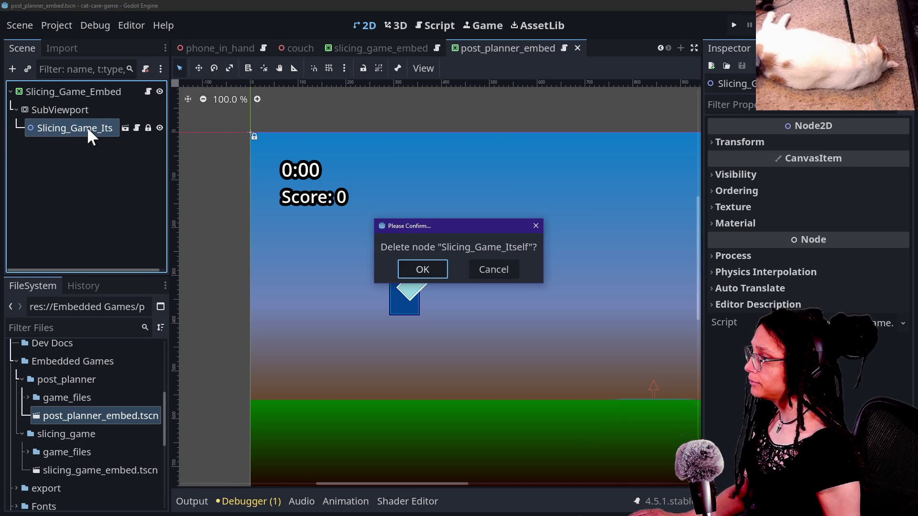
{"action": "key", "text": "Return"}
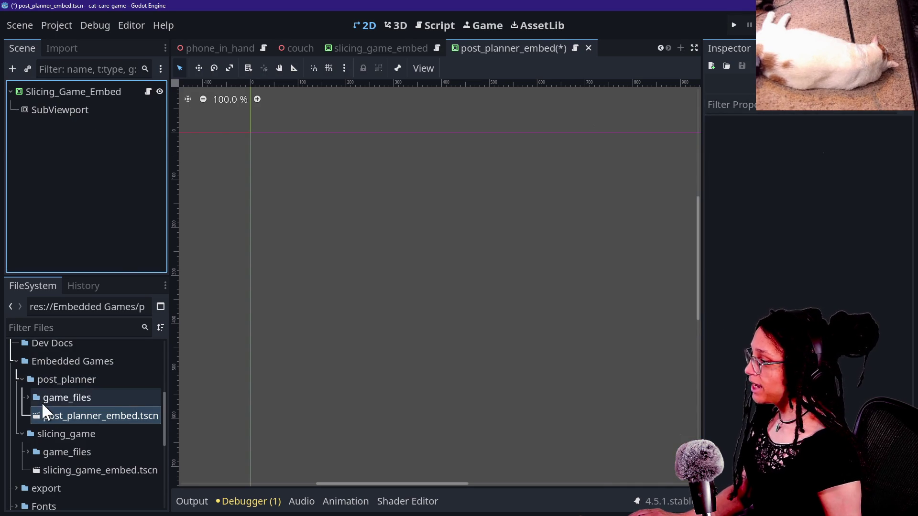
- Add Post Planner's game_files/Scenes/main.tscn under the SubViewport
{"action": "double_click", "coordinate": [37, 399]}
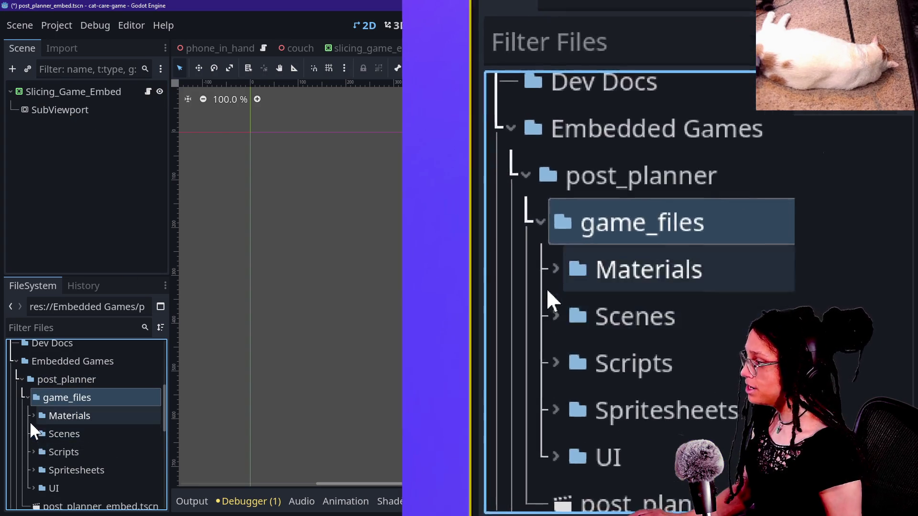
{"action": "left_click", "coordinate": [34, 434]}
{"action": "scroll", "coordinate": [56, 451], "scroll_direction": "down", "scroll_amount": 5}
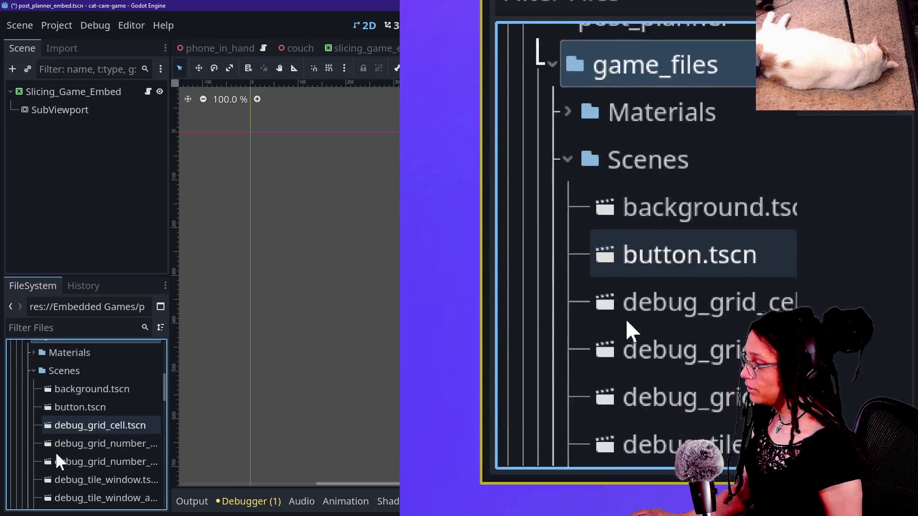
{"action": "scroll", "coordinate": [55, 452], "scroll_direction": "down", "scroll_amount": 2}
{"action": "mouse_move", "coordinate": [56, 404]}
{"action": "left_mouse_down"}
{"action": "mouse_move", "coordinate": [66, 404]}
{"action": "mouse_move", "coordinate": [83, 266]}
{"action": "mouse_move", "coordinate": [61, 114]}
{"action": "left_mouse_up"}
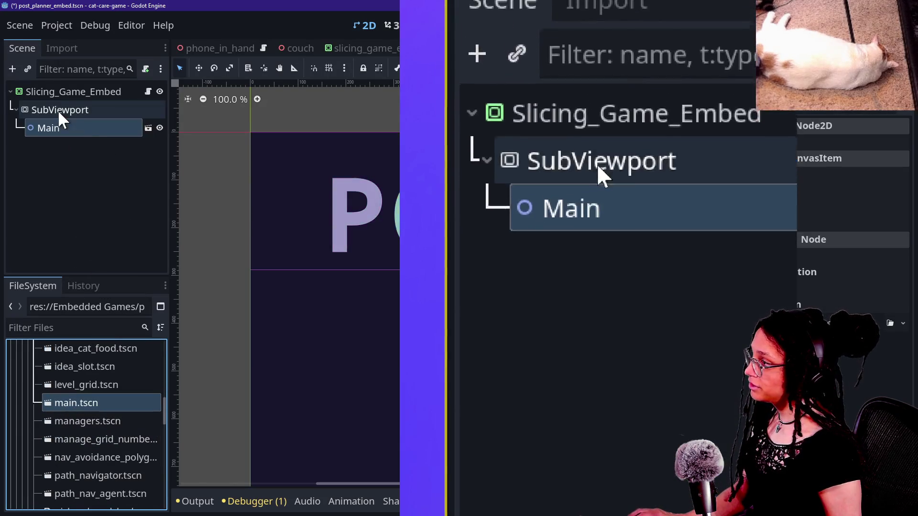
{"action": "scroll", "coordinate": [311, 204], "scroll_direction": "down", "scroll_amount": 16}
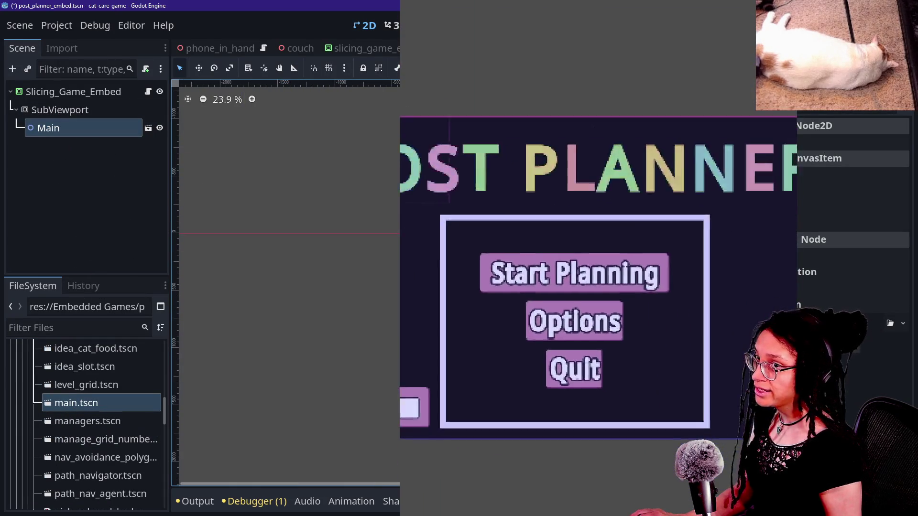
{"action": "scroll", "coordinate": [635, 318], "scroll_direction": "up", "scroll_amount": 12}
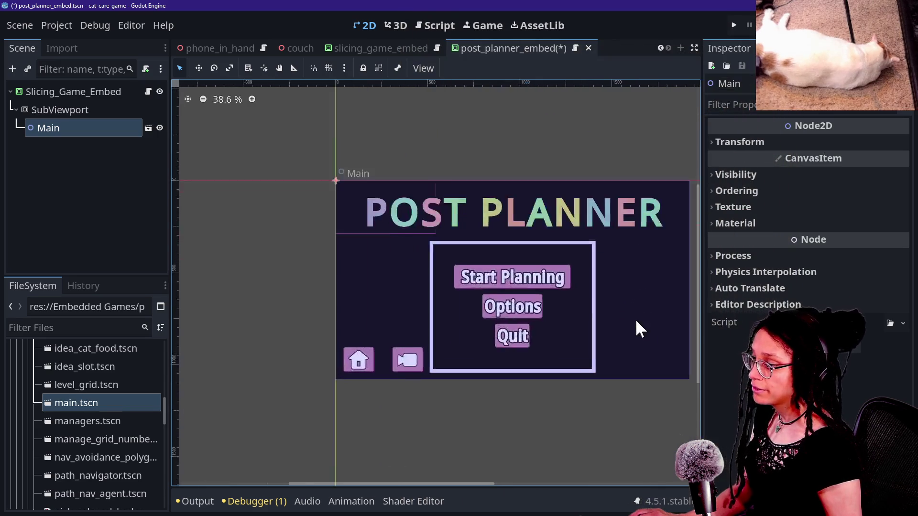
{"action": "scroll", "coordinate": [639, 329], "scroll_direction": "down", "scroll_amount": 1}
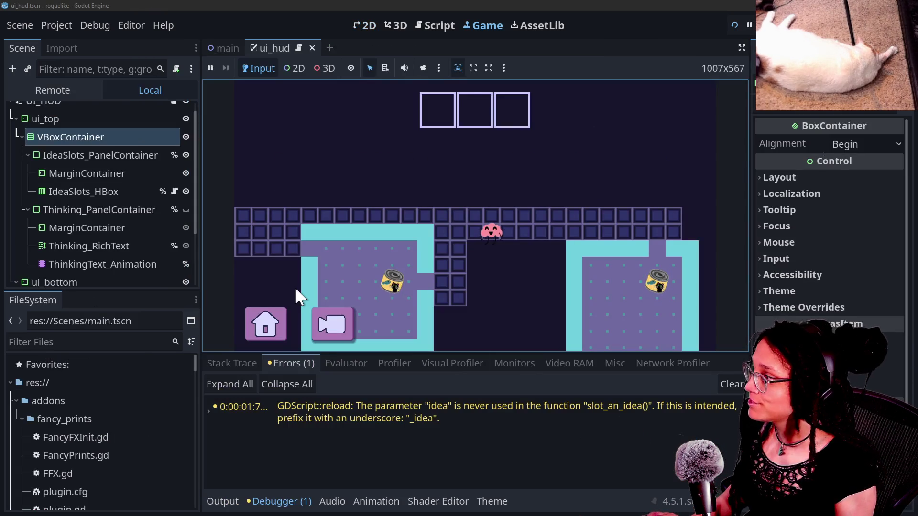
{"action": "left_click", "coordinate": [127, 222]}
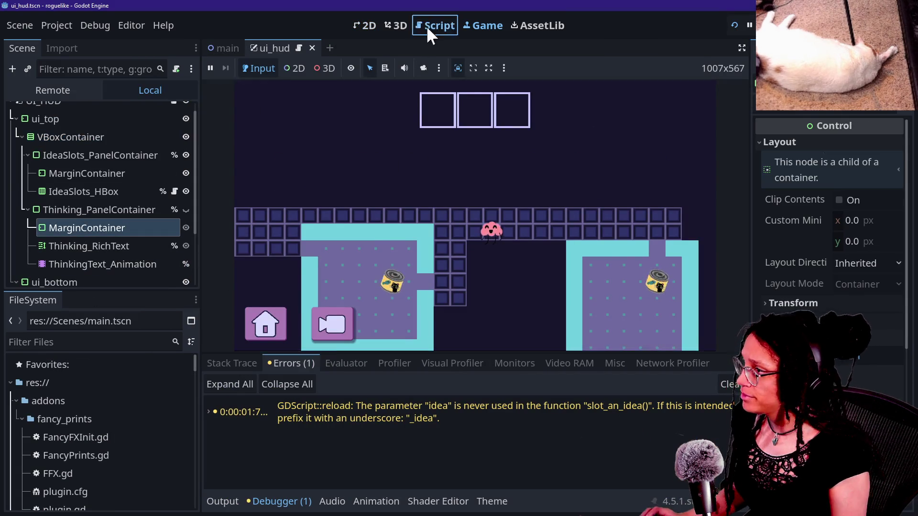
- Open manage_debug.gd full-width in the script editor with the debugger panel hidden
{"action": "left_click", "coordinate": [430, 26]}
{"action": "key", "text": "shift+alt+o"}
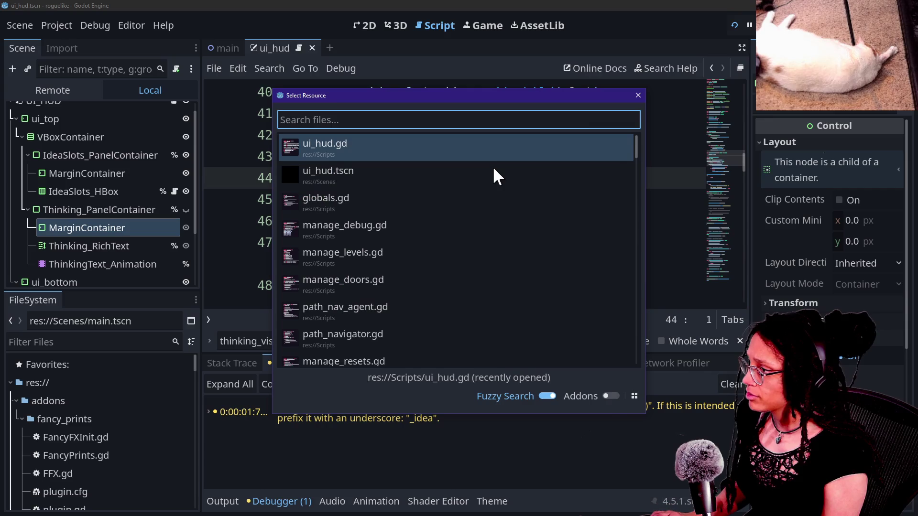
{"action": "left_click", "coordinate": [447, 225]}
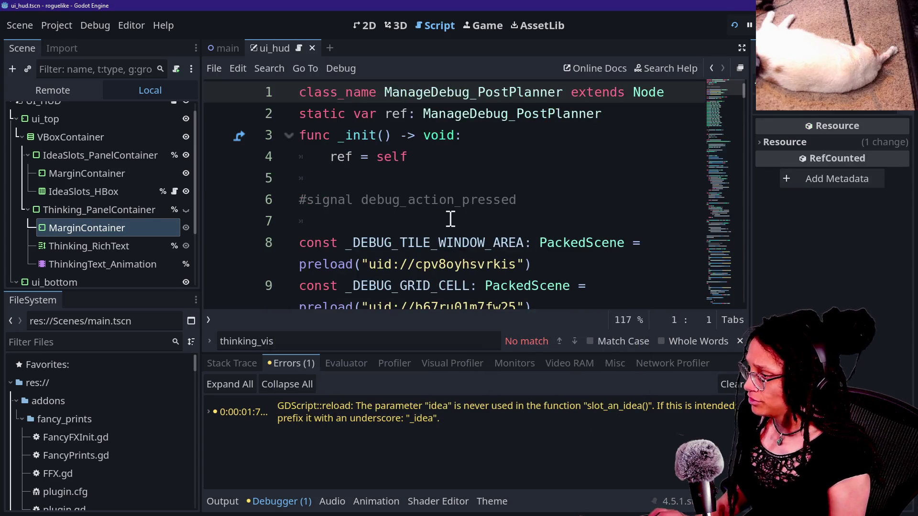
{"action": "key", "text": "alt+o"}
{"action": "key", "text": "alt+o"}
{"action": "key", "text": "ctrl+shift+F11"}
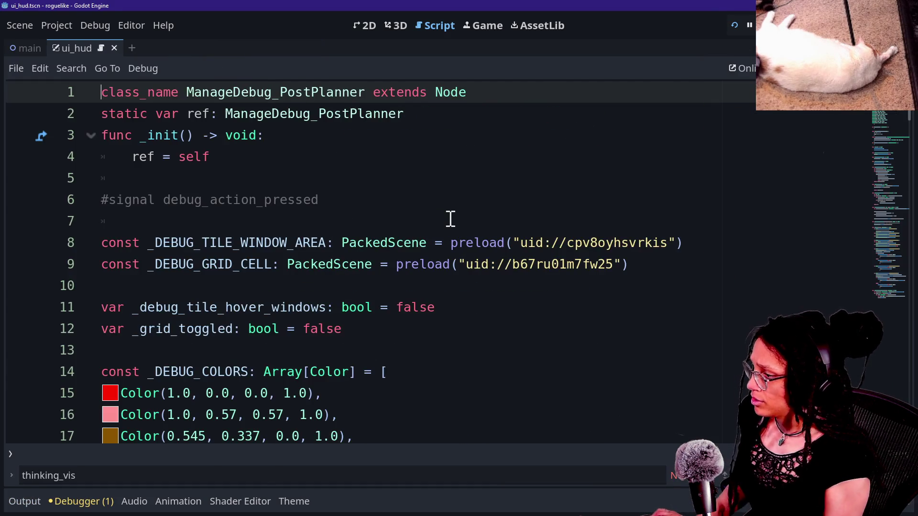
{"action": "scroll", "coordinate": [450, 219], "scroll_direction": "down", "scroll_amount": 15}
{"action": "scroll", "coordinate": [450, 219], "scroll_direction": "up", "scroll_amount": 2}
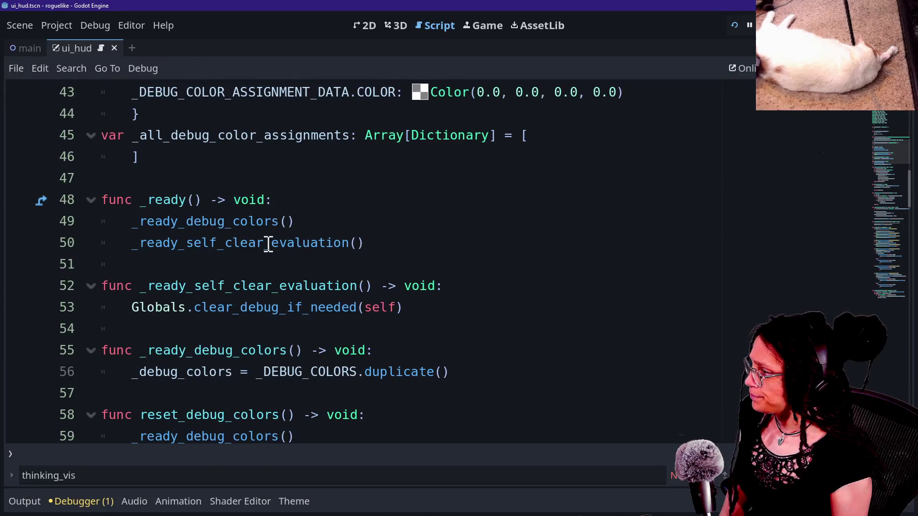
- Follow the clear_debug_if_needed call on line 53 to its definition in the Globals script
{"action": "left_click", "coordinate": [113, 252]}
{"action": "left_click_drag", "start_coordinate": [115, 306], "coordinate": [403, 268]}
{"action": "left_click", "coordinate": [404, 269]}
{"action": "left_click_drag", "start_coordinate": [196, 308], "coordinate": [388, 308]}
{"action": "left_click", "coordinate": [388, 308]}
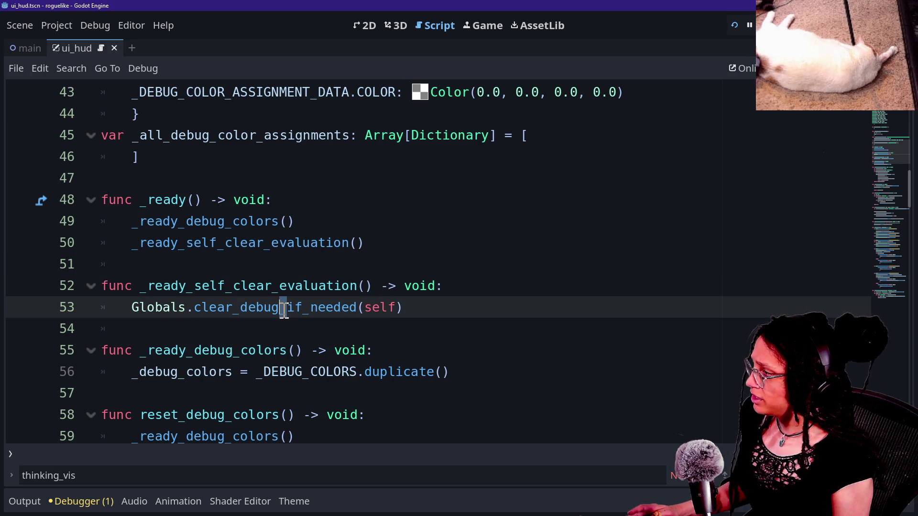
{"action": "left_click", "coordinate": [179, 307], "text": "ctrl"}
- Review the roguelike Globals variables and defaults on lines 2 through 14
{"action": "left_click", "coordinate": [324, 244]}
{"action": "left_click_drag", "start_coordinate": [242, 133], "coordinate": [366, 263]}
{"action": "left_click", "coordinate": [366, 263]}
{"action": "mouse_move", "coordinate": [367, 260]}
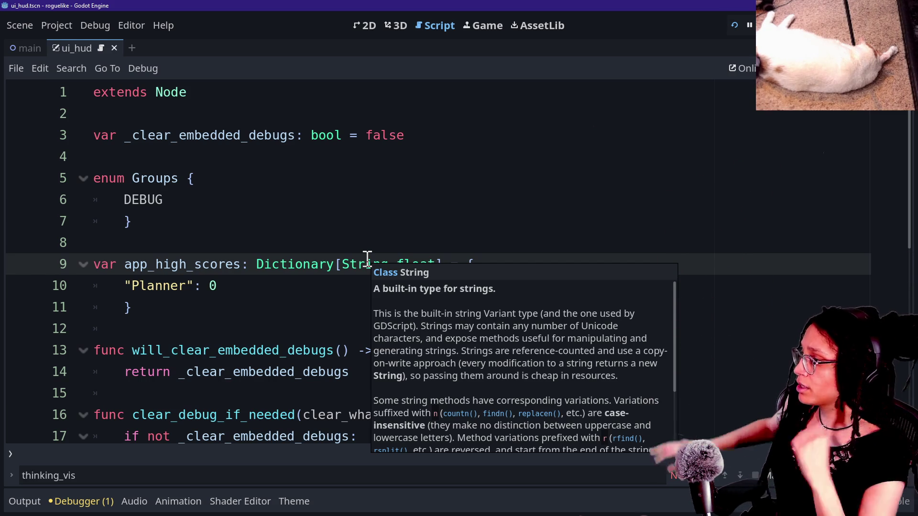
{"action": "left_click", "coordinate": [287, 436]}
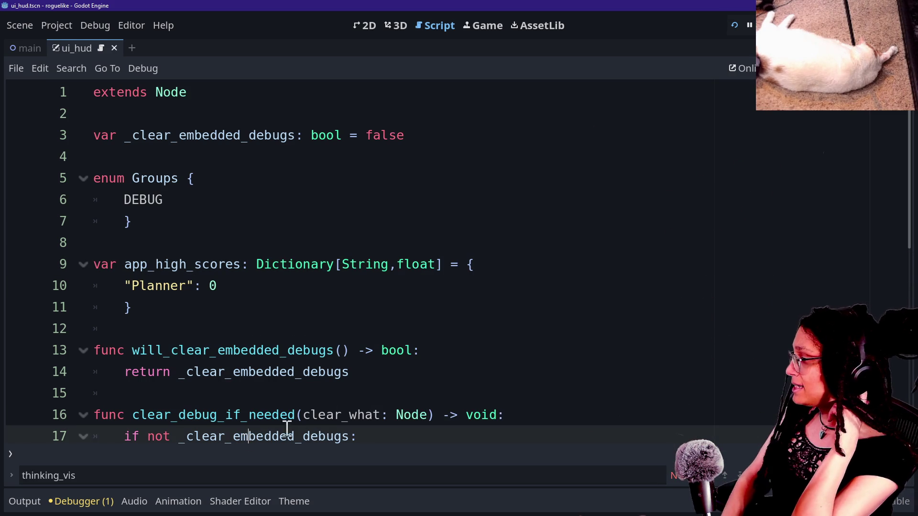
{"action": "left_click", "coordinate": [417, 375]}
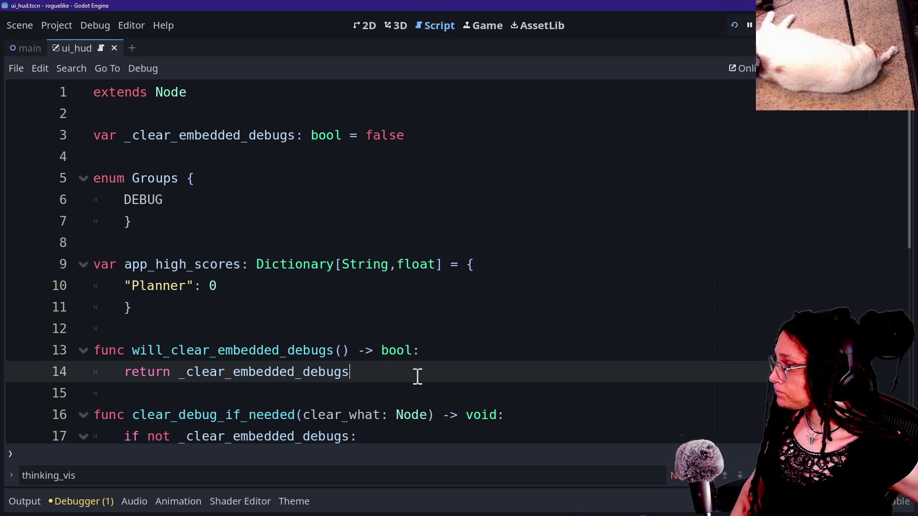
{"action": "left_click_drag", "start_coordinate": [129, 135], "coordinate": [195, 116]}
{"action": "left_click", "coordinate": [435, 141]}
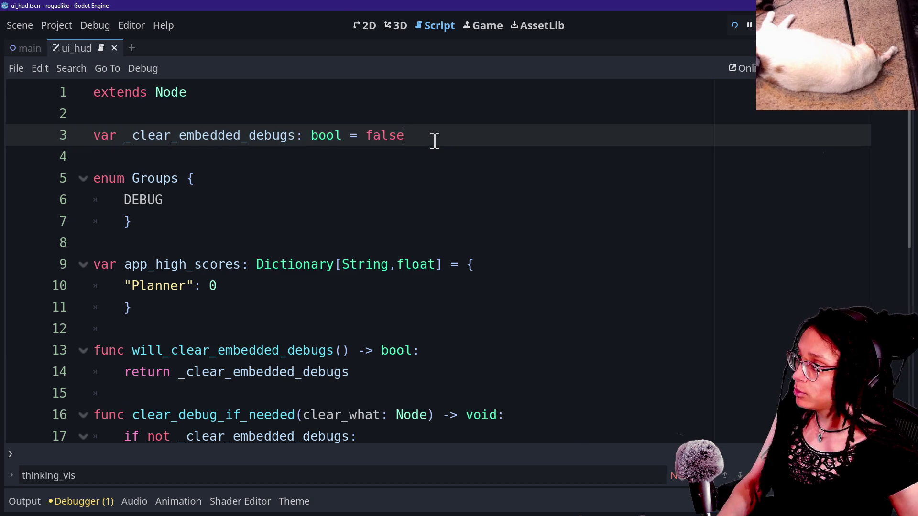
{"action": "left_click_drag", "start_coordinate": [299, 126], "coordinate": [454, 322]}
{"action": "left_click", "coordinate": [454, 325]}
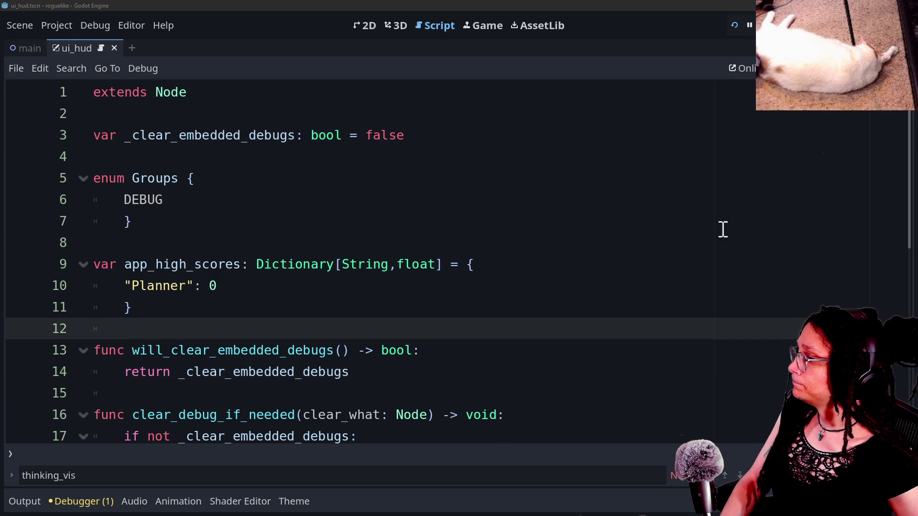
{"action": "left_click", "coordinate": [438, 263]}
{"action": "left_click_drag", "start_coordinate": [349, 136], "coordinate": [457, 144]}
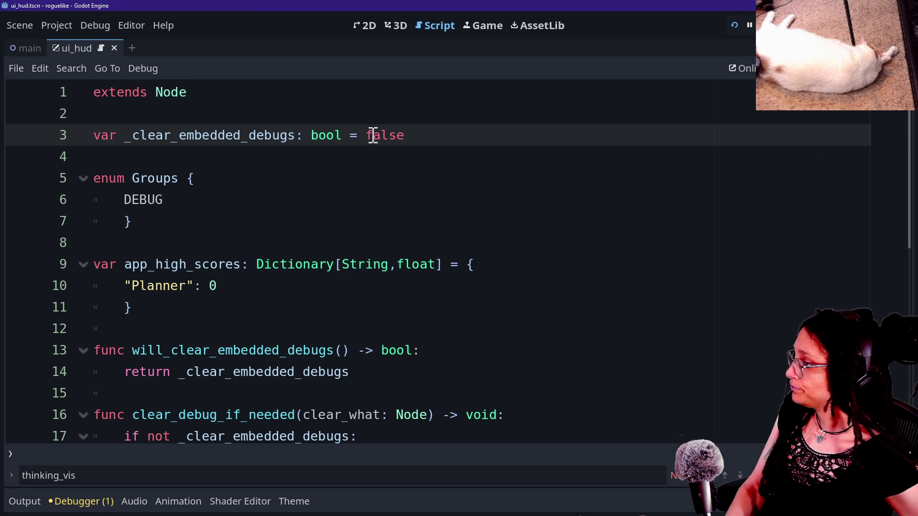
- Select the entire roguelike globals script and switch to the cat-care-game editor
{"action": "left_click", "coordinate": [387, 186]}
{"action": "key", "text": "ctrl+a"}
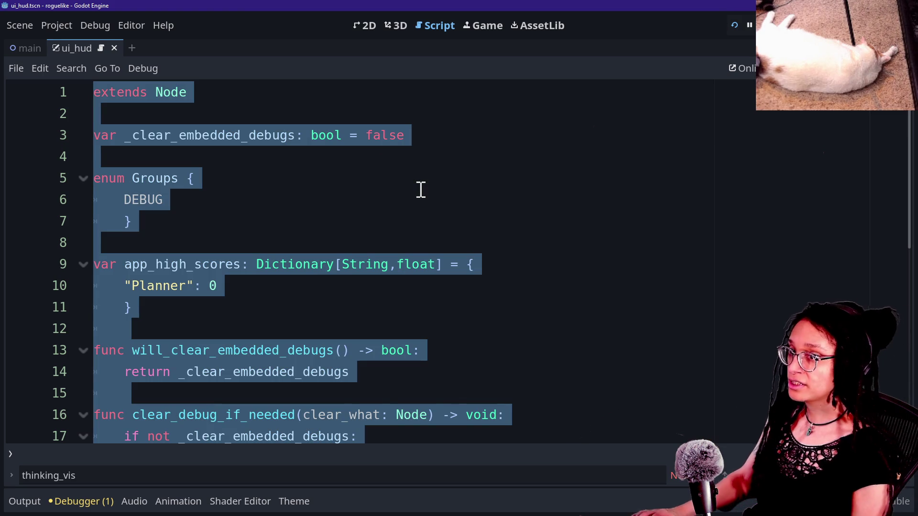
{"action": "key", "text": "alt+Tab"}
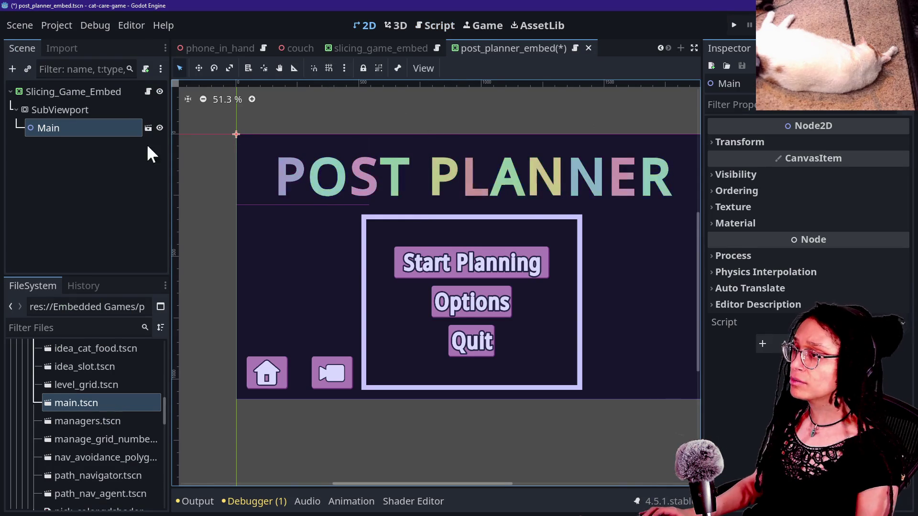
- Quick-open Post Planner's globals.gd by searching 'global' and show it full-width
{"action": "left_click", "coordinate": [422, 25]}
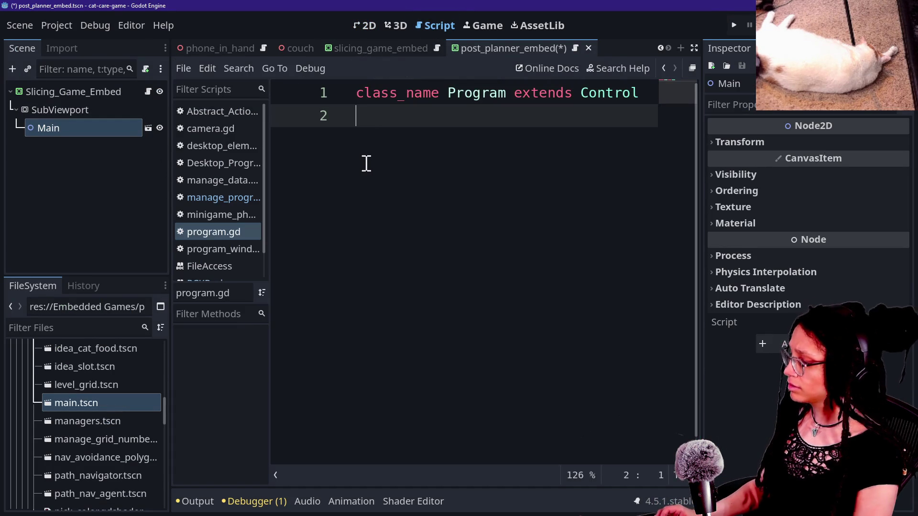
{"action": "key", "text": "shift+alt+o"}
{"action": "type", "text": "global"}
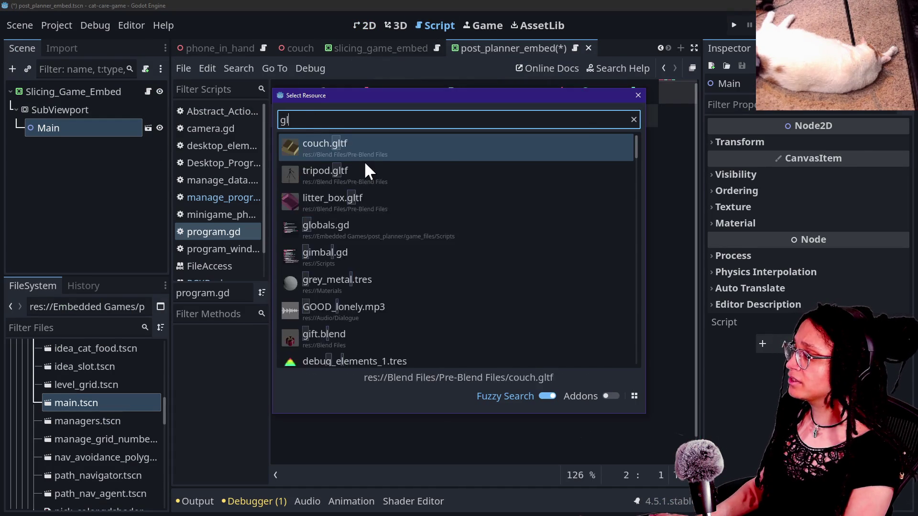
{"action": "key", "text": "Return"}
{"action": "key", "text": "ctrl+shift+F11"}
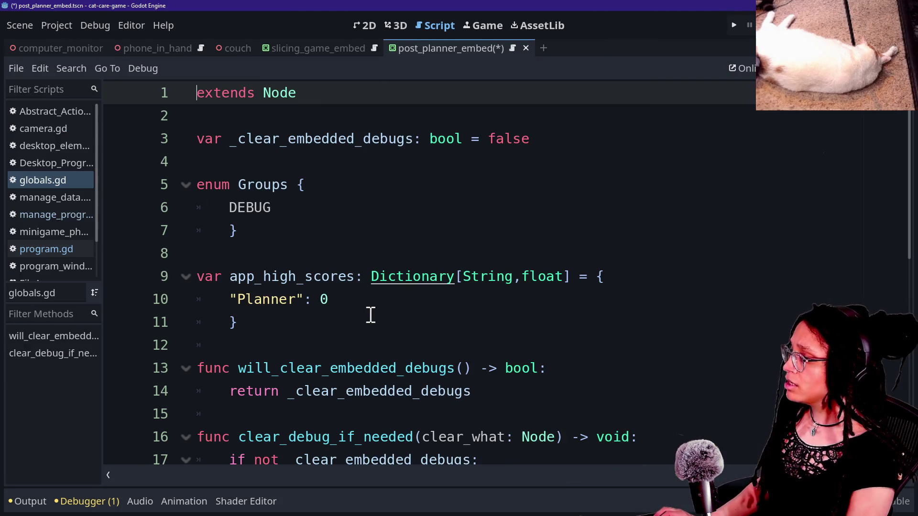
- Paste the roguelike code over globals.gd, then undo it and dismiss the file search
{"action": "scroll", "coordinate": [478, 325], "scroll_direction": "down", "scroll_amount": 1}
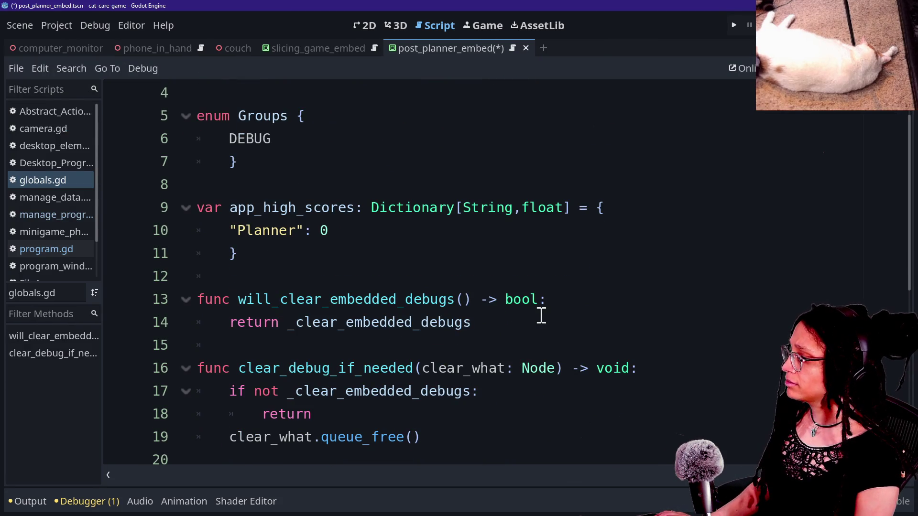
{"action": "key", "text": "ctrl+a"}
{"action": "key", "text": "ctrl+v"}
{"action": "key", "text": "ctrl+z"}
{"action": "scroll", "coordinate": [541, 315], "scroll_direction": "up", "scroll_amount": 1}
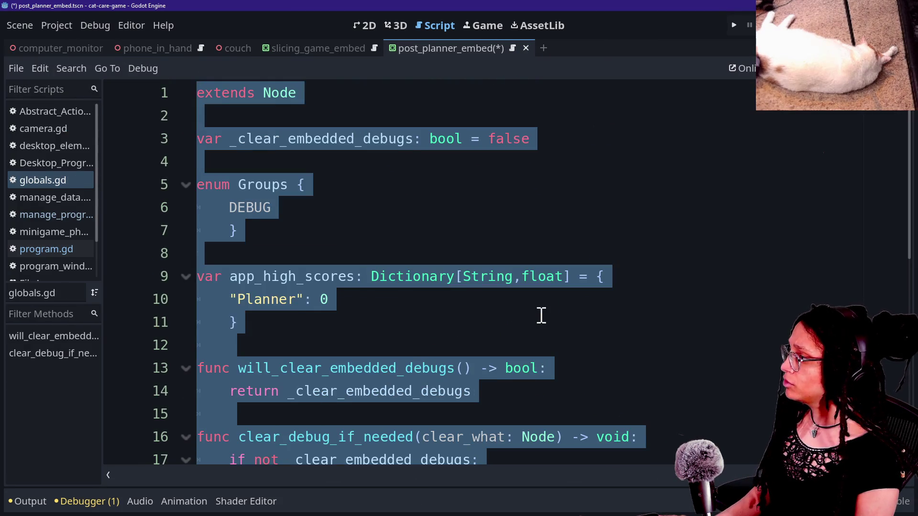
{"action": "left_click", "coordinate": [477, 241]}
{"action": "key", "text": "shift+alt+o"}
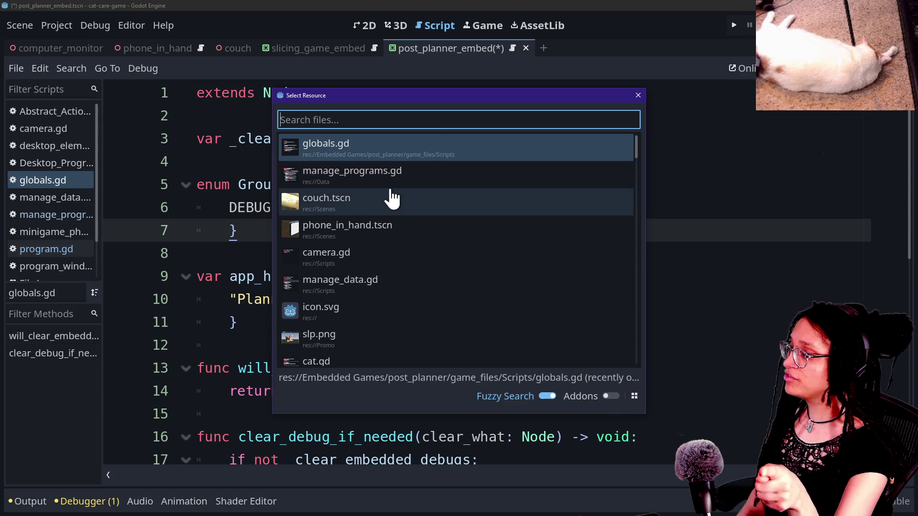
{"action": "left_click", "coordinate": [638, 95]}
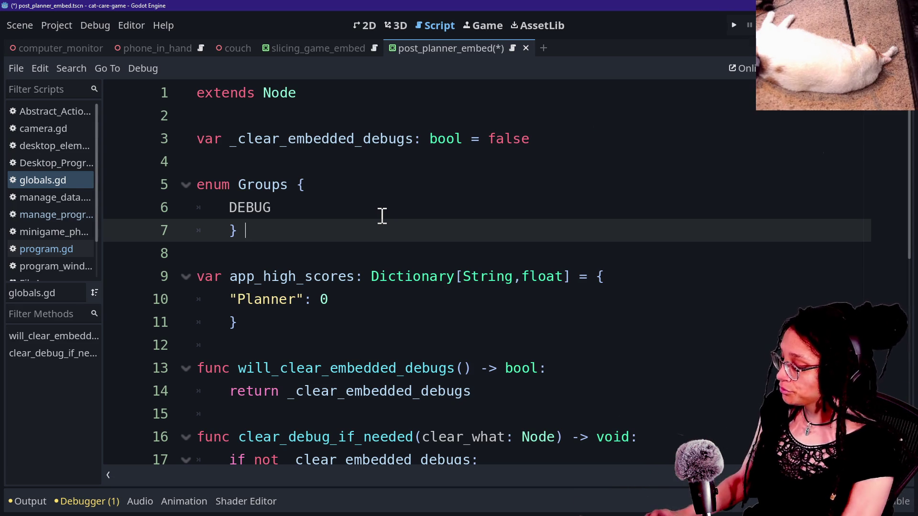
- Reopen the file search, inspect a selection in the roguelike script, then close the search
{"action": "key", "text": "shift+alt+o"}
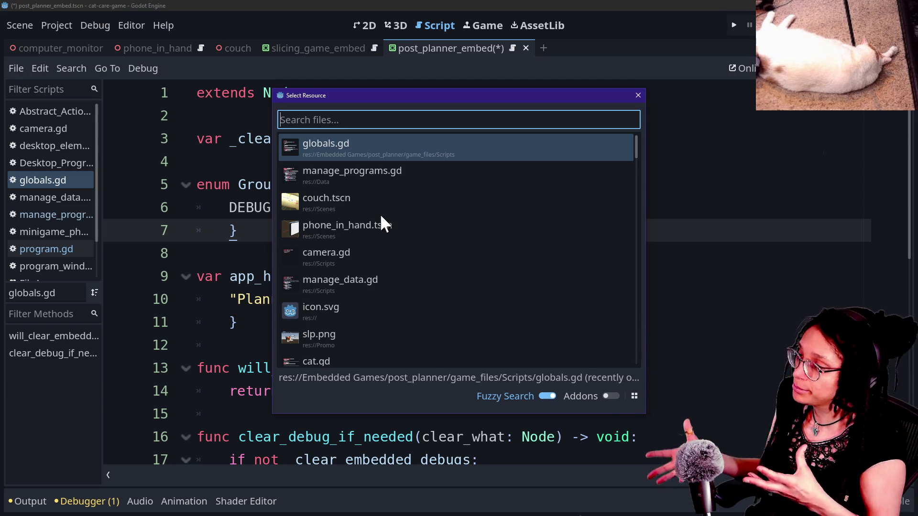
{"action": "key", "text": "Caps_Lock"}
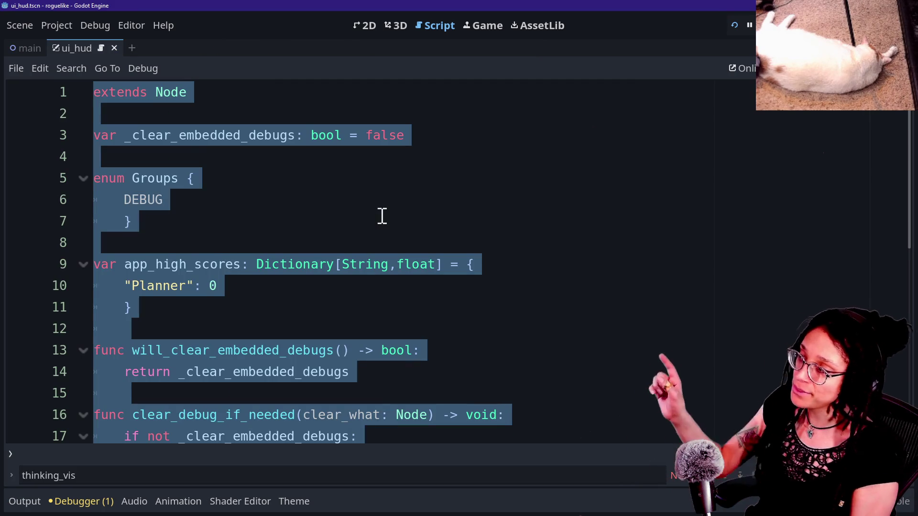
{"action": "mouse_move", "coordinate": [379, 215]}
{"action": "left_mouse_down"}
{"action": "mouse_move", "coordinate": [439, 12]}
{"action": "mouse_move", "coordinate": [224, 152]}
{"action": "left_mouse_up"}
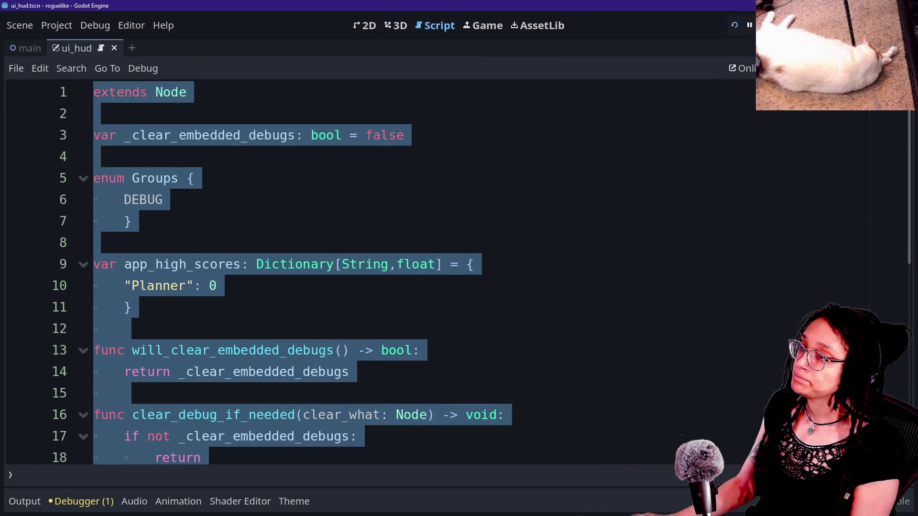
{"action": "left_click", "coordinate": [554, 210]}
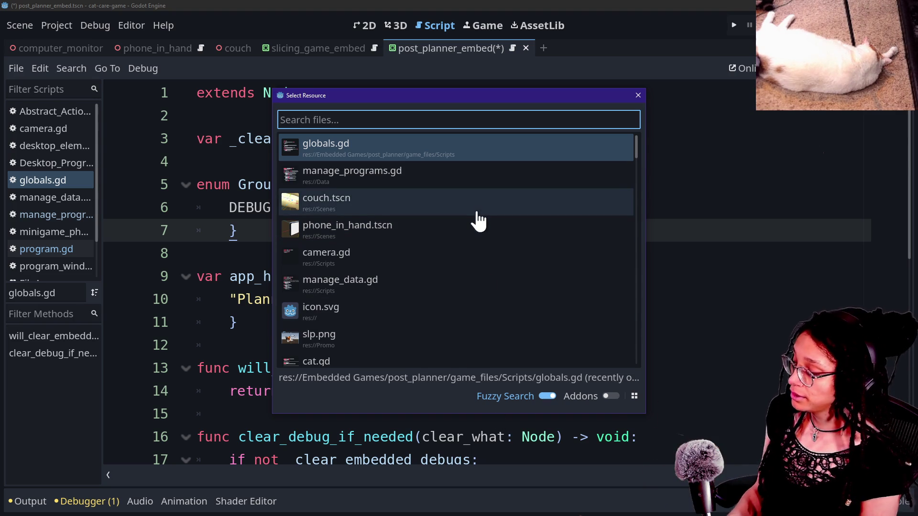
{"action": "key", "text": "Escape"}
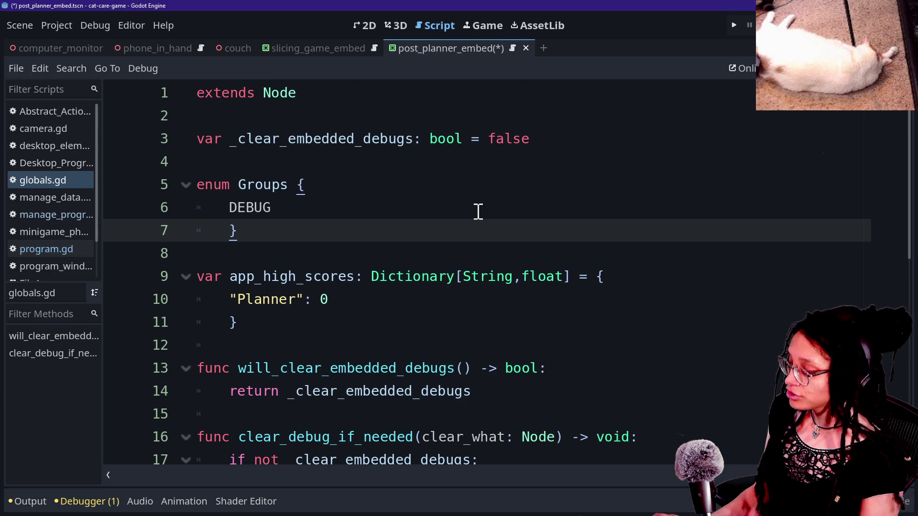
- Search all project files for 'camera'
{"action": "key", "text": "ctrl+shift+f"}
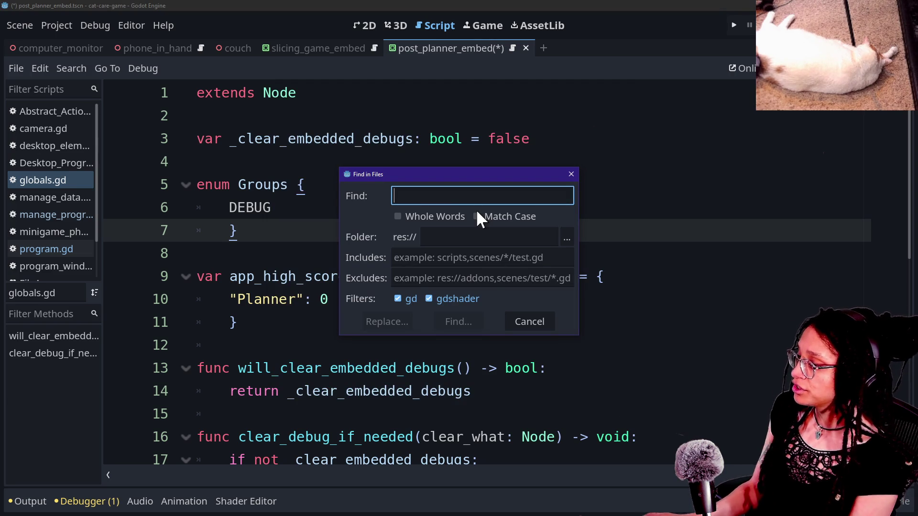
{"action": "key", "text": "Escape"}
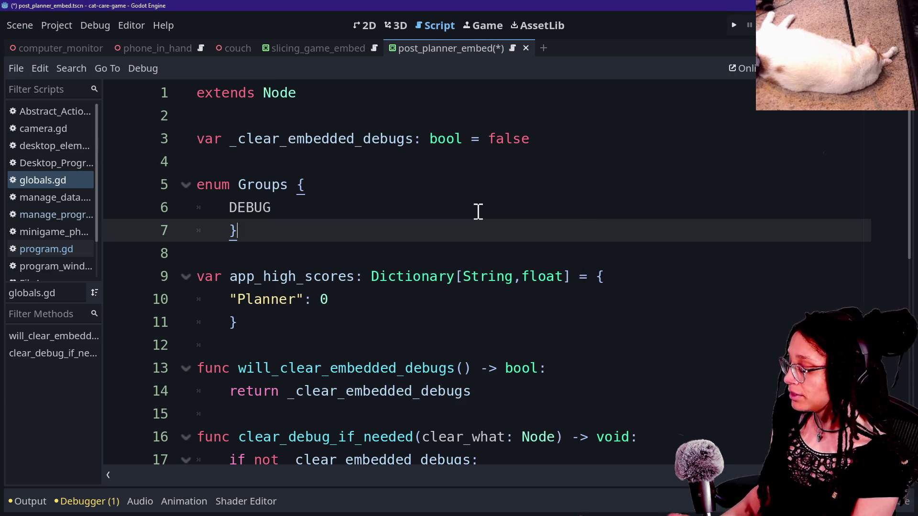
{"action": "key", "text": "ctrl+shift+f"}
{"action": "type", "text": "sa"}
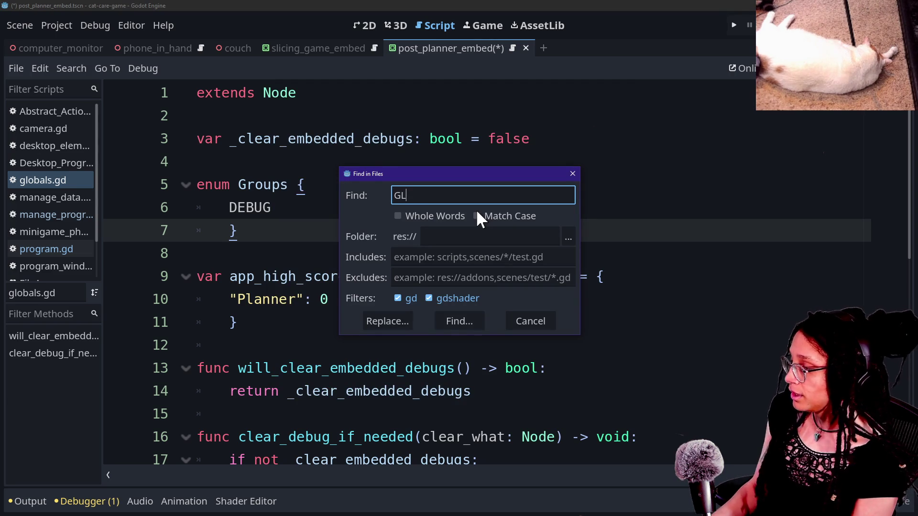
{"action": "key", "text": "Caps_Lock"}
{"action": "key", "text": "BackSpace"}
{"action": "key", "text": "BackSpace"}
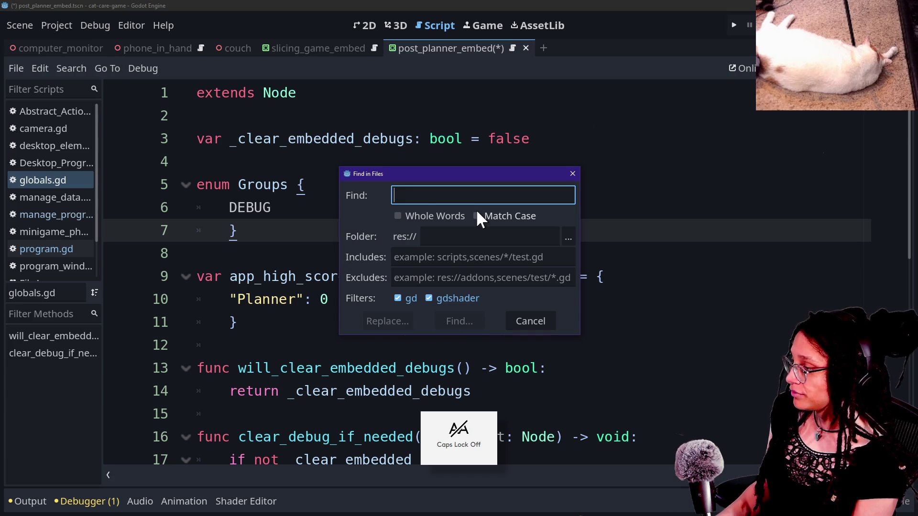
{"action": "type", "text": "camera"}
{"action": "key", "text": "Return"}
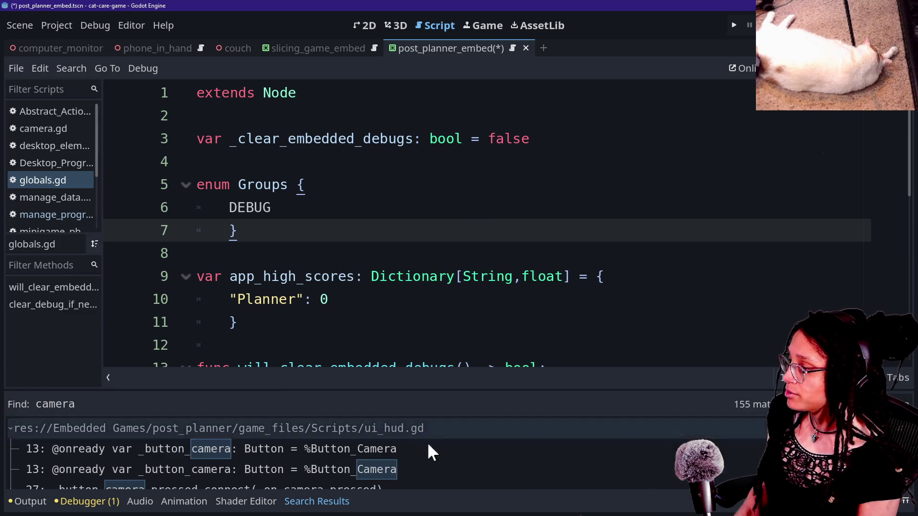
- Enlarge the 155-match results, review ui_hud.gd matches, and set up Replace in Files
{"action": "left_click_drag", "start_coordinate": [397, 389], "coordinate": [393, 211]}
{"action": "scroll", "coordinate": [254, 328], "scroll_direction": "down", "scroll_amount": 3}
{"action": "scroll", "coordinate": [254, 328], "scroll_direction": "up", "scroll_amount": 3}
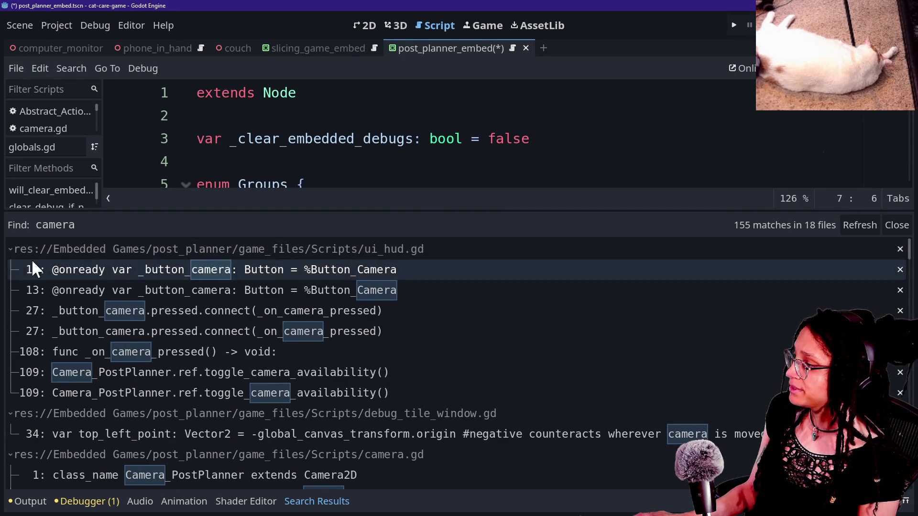
{"action": "left_click", "coordinate": [10, 250]}
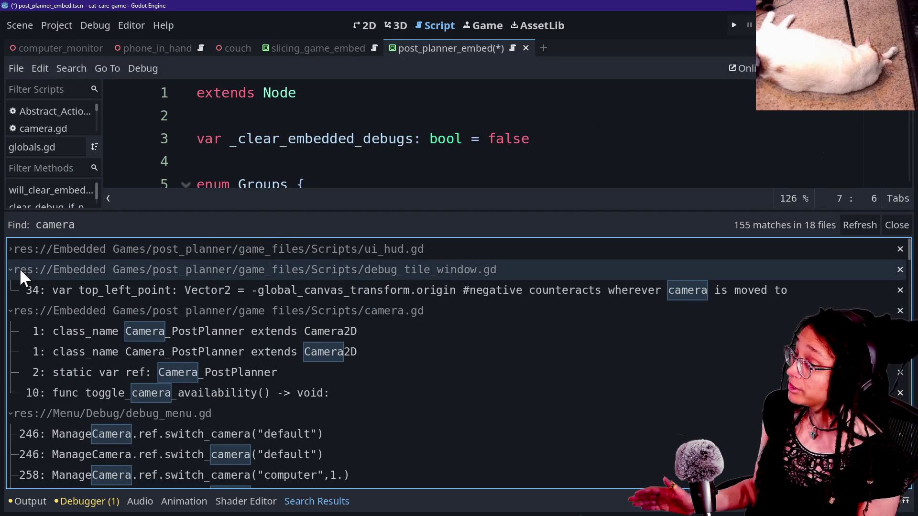
{"action": "left_click", "coordinate": [12, 248]}
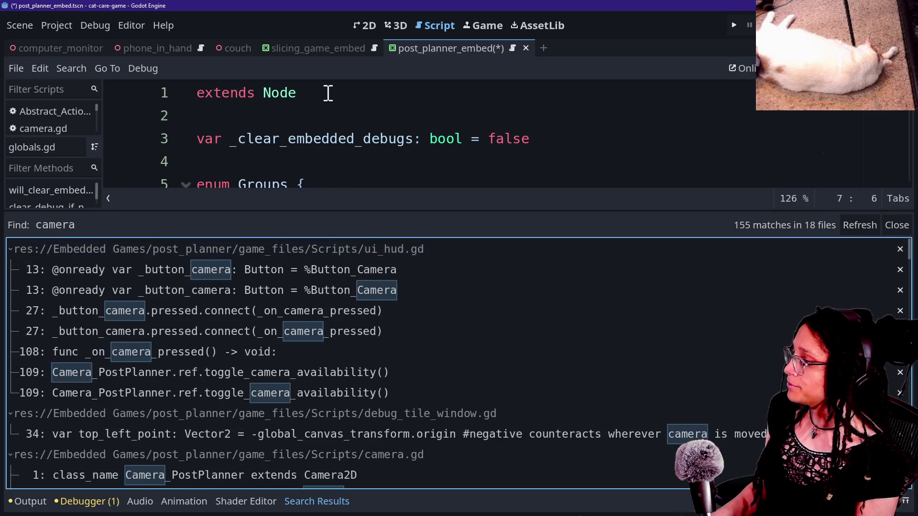
{"action": "left_click", "coordinate": [330, 92]}
{"action": "key", "text": "ctrl+shift+r"}
{"action": "key", "text": "Tab"}
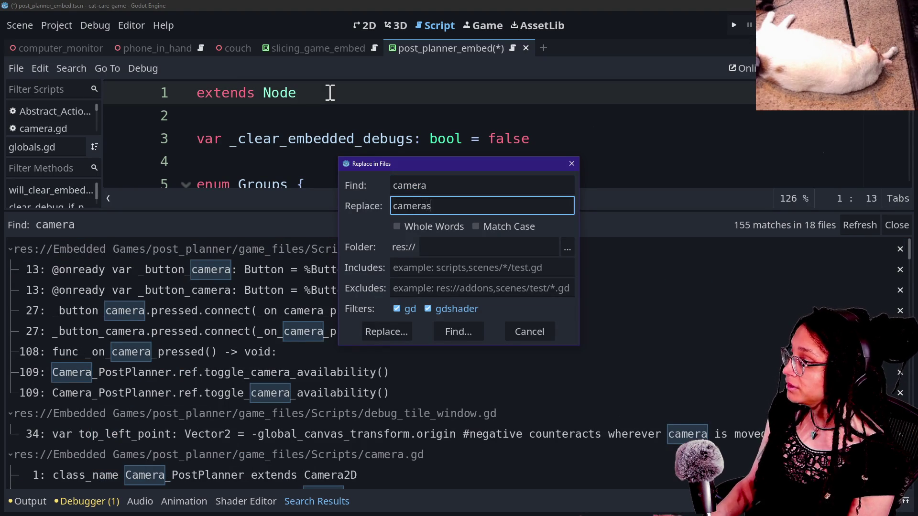
- List the matches to replace with 'cameras' and uncheck ui_hud.gd lines 13, 27, 108 and 109
{"action": "key", "text": "Return"}
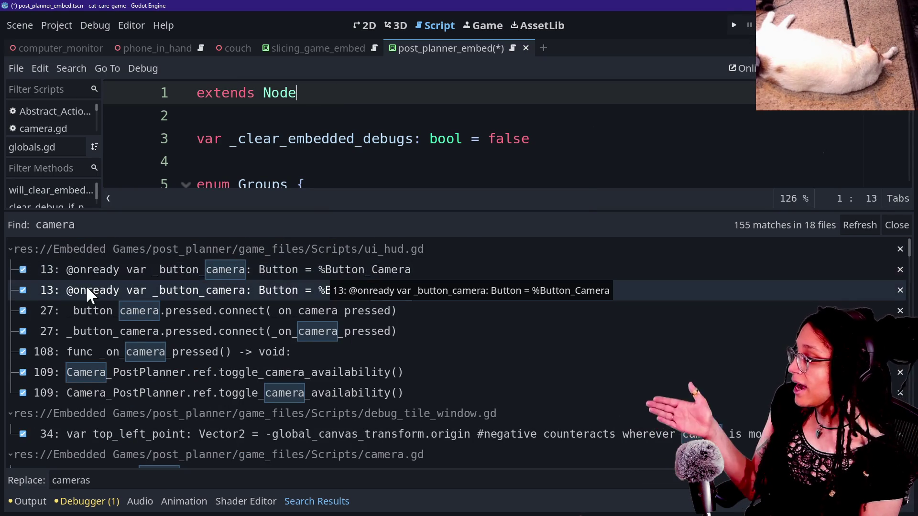
{"action": "left_click", "coordinate": [23, 270]}
{"action": "left_click", "coordinate": [22, 291]}
{"action": "left_click", "coordinate": [23, 311]}
{"action": "left_click", "coordinate": [23, 331]}
{"action": "left_click", "coordinate": [24, 352]}
{"action": "left_click", "coordinate": [26, 354]}
{"action": "left_click", "coordinate": [23, 372]}
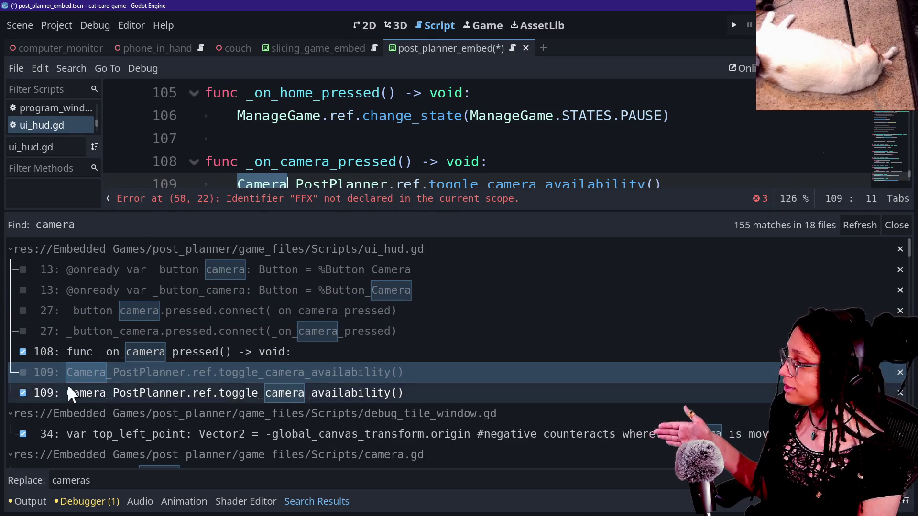
{"action": "left_click", "coordinate": [67, 352]}
{"action": "left_click", "coordinate": [51, 393]}
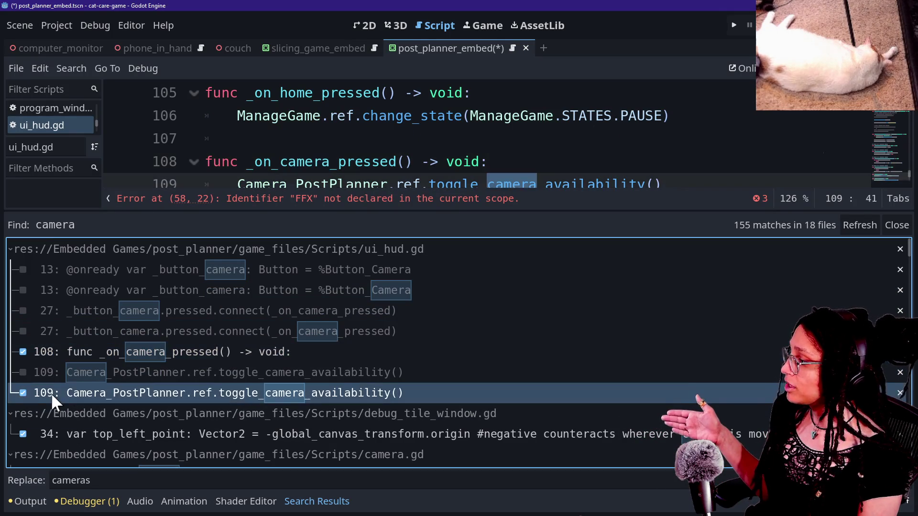
{"action": "left_click", "coordinate": [21, 392]}
{"action": "left_click", "coordinate": [22, 353]}
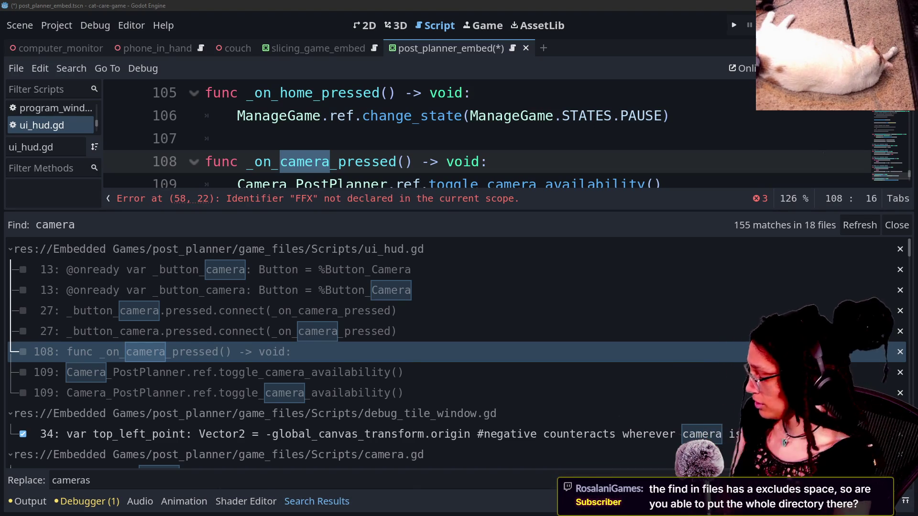
- Reopen Find in Files for 'camera' and put the cursor in the Excludes field
{"action": "left_click", "coordinate": [580, 155]}
{"action": "key", "text": "ctrl+shift+f"}
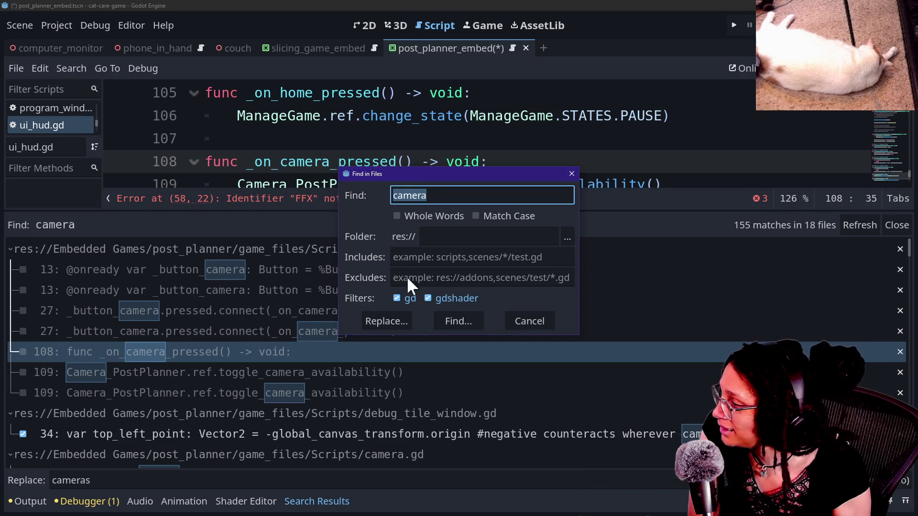
{"action": "left_click", "coordinate": [442, 276]}
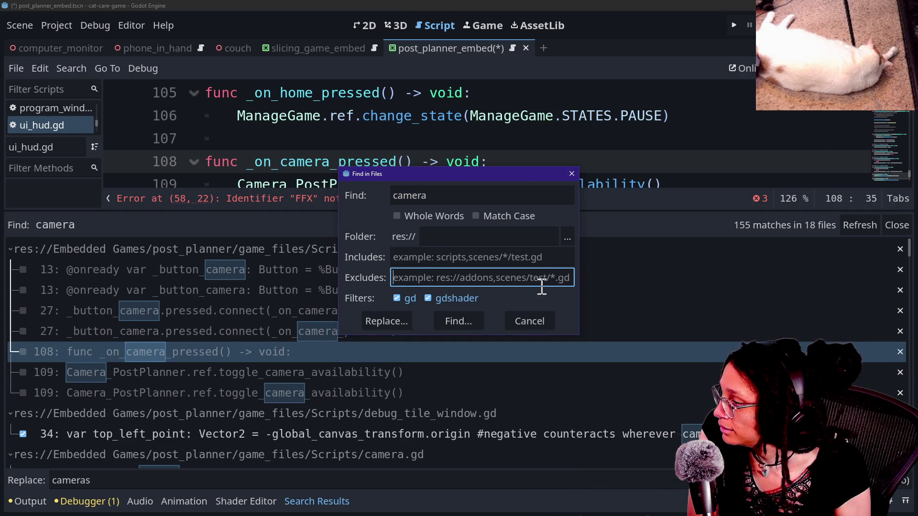